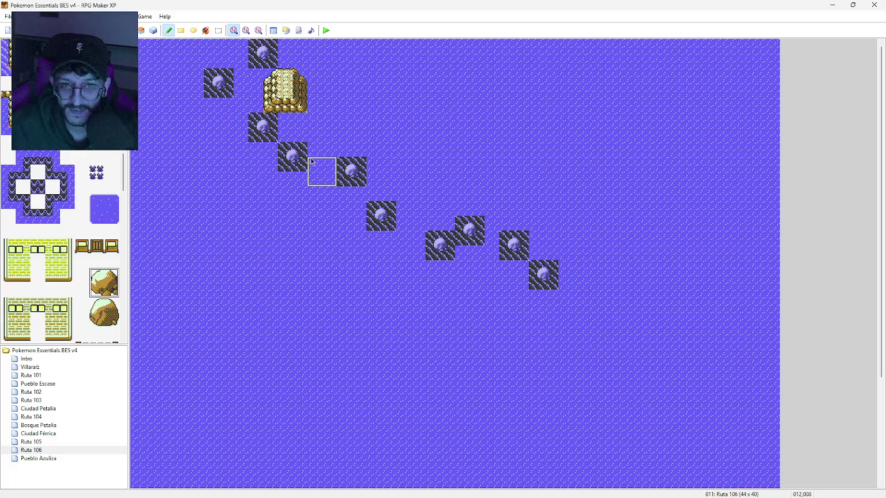
# Place boulders in the four water gaps along the diagonal rock line
pyautogui.click(321, 172)
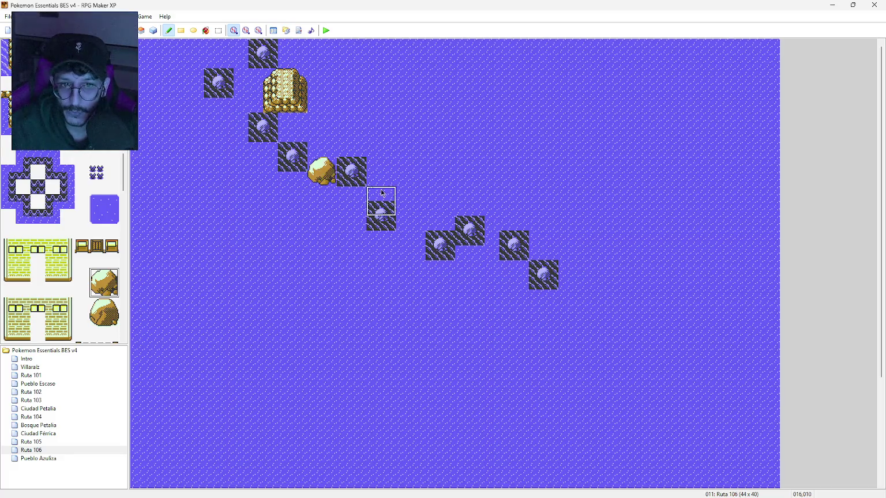
pyautogui.click(376, 189)
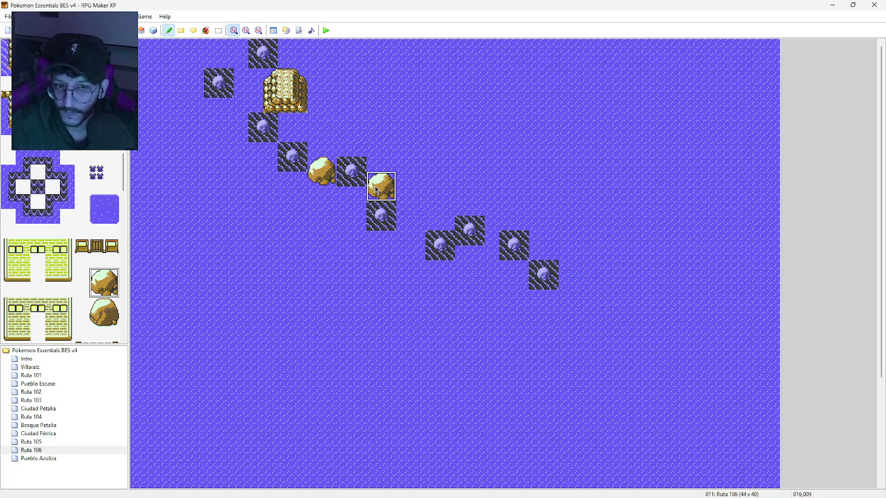
pyautogui.click(404, 230)
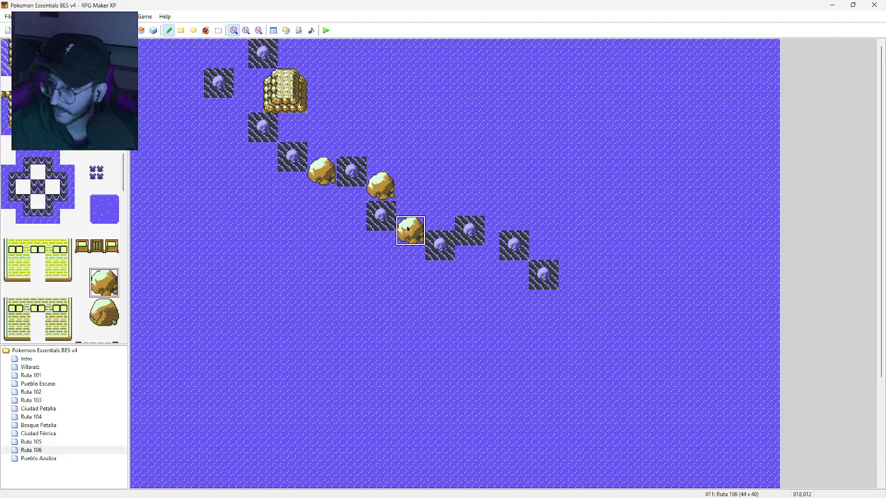
pyautogui.click(483, 259)
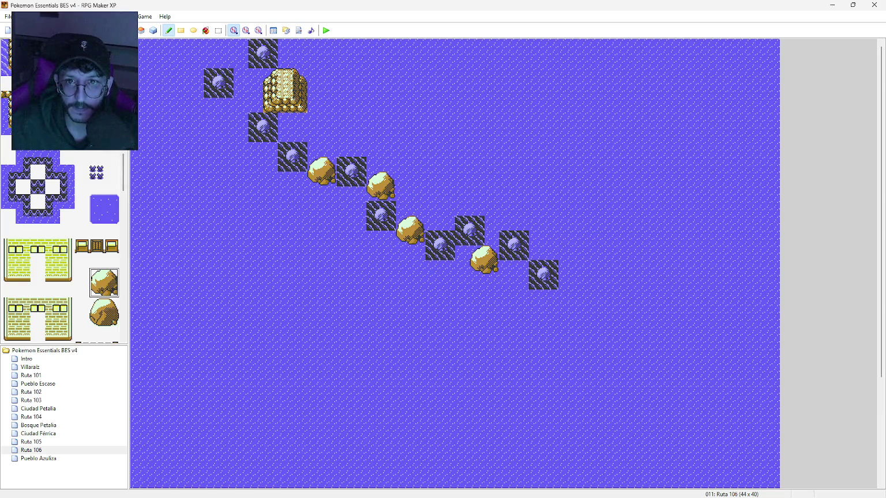
pyautogui.scroll(-10, 60, 248)
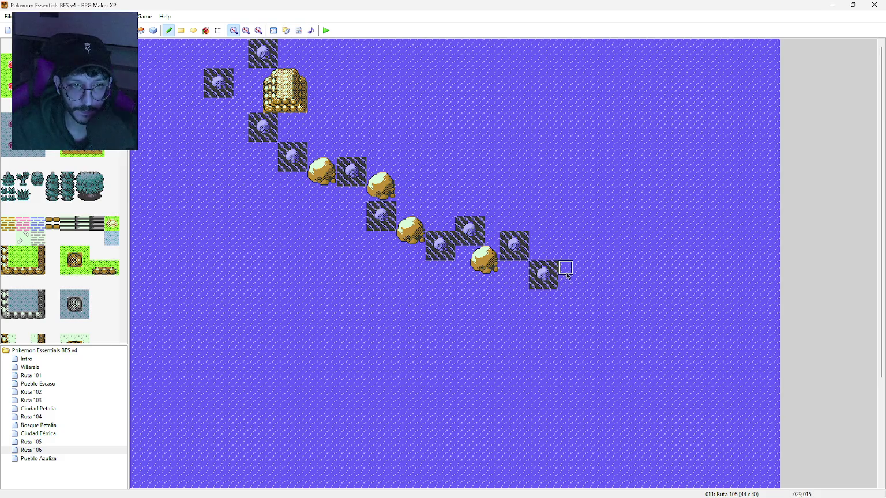
# Paint two dark water-border tiles directly beside the last rock
pyautogui.moveTo(566, 273); pyautogui.dragTo(566, 283)
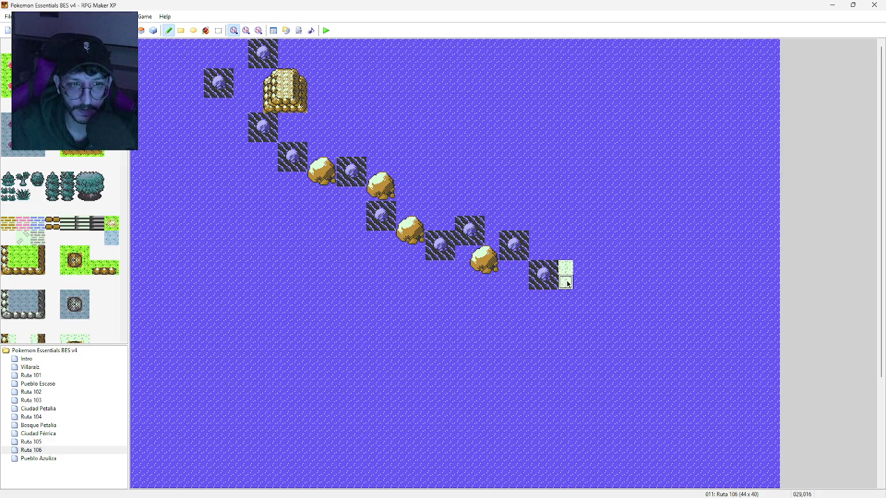
pyautogui.scroll(-15, 80, 231)
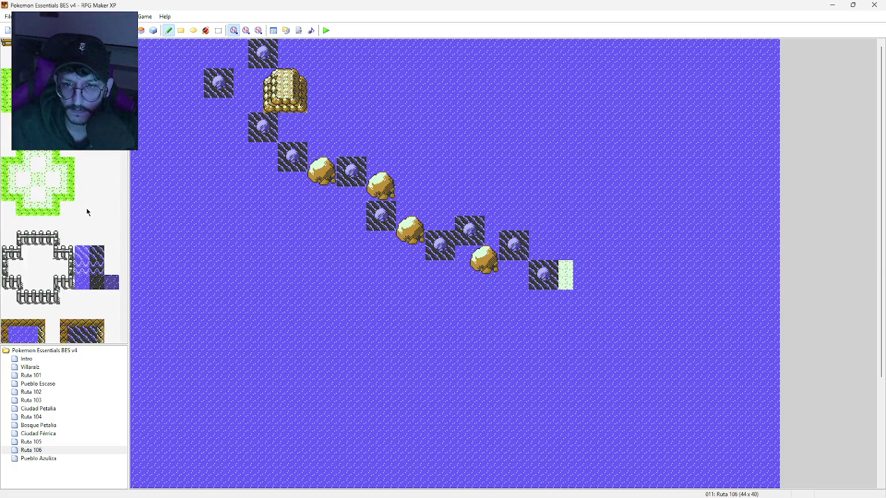
pyautogui.click(95, 253)
pyautogui.moveTo(566, 268); pyautogui.dragTo(566, 283)
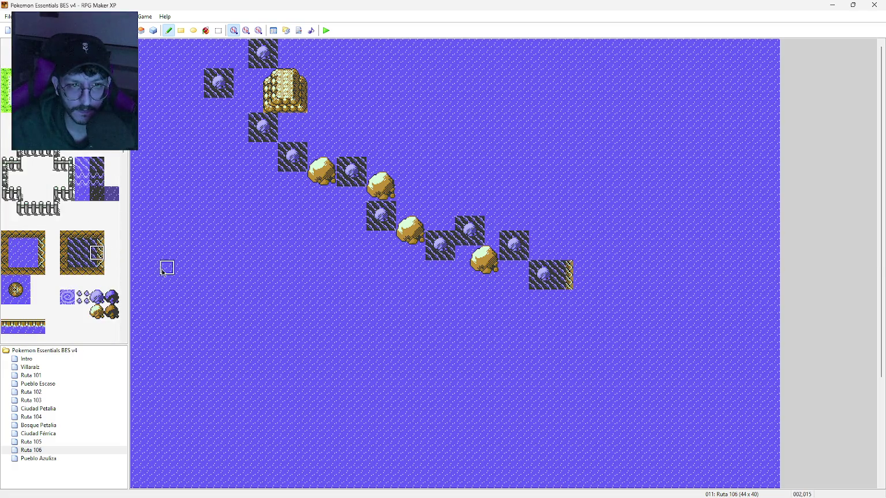
pyautogui.scroll(10, 91, 206)
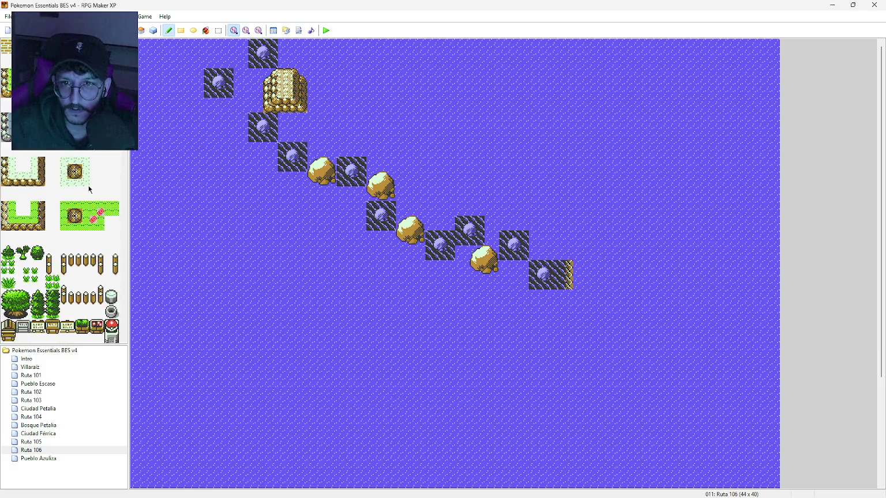
pyautogui.scroll(-12, 83, 173)
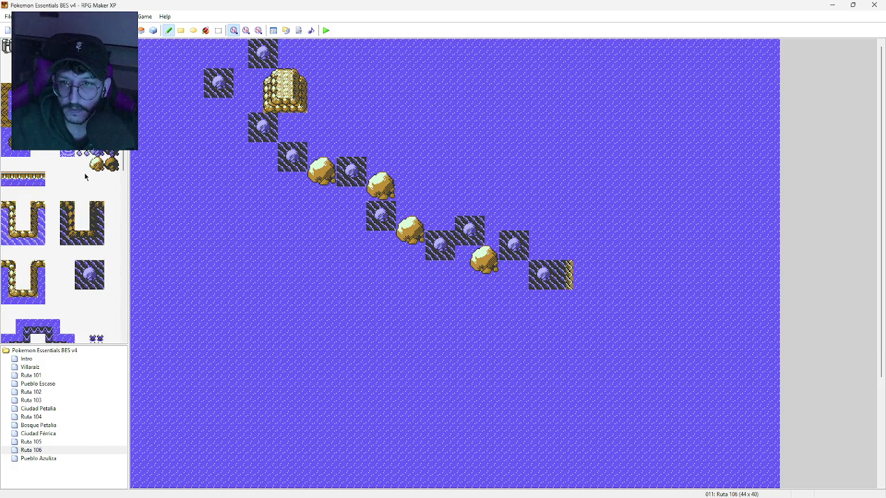
# Add gold-edged sandy corner, right-edge and bottom-edge pieces around the dark water patch
pyautogui.click(39, 168)
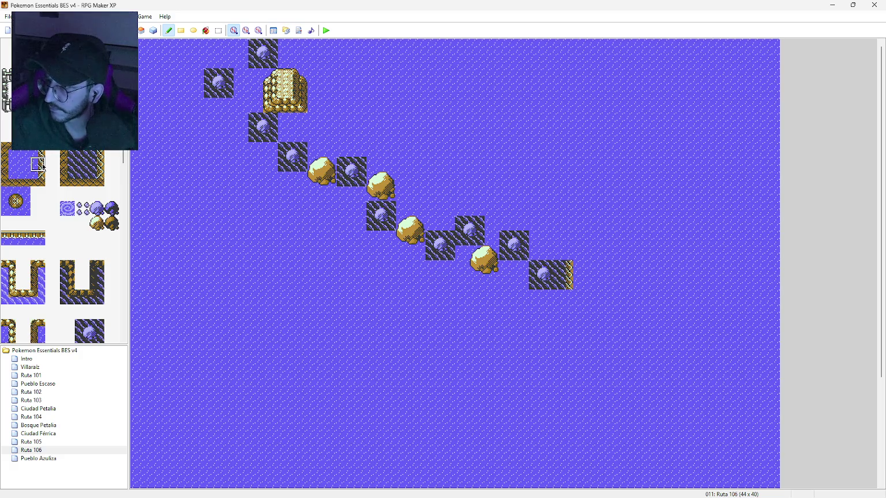
pyautogui.click(96, 179)
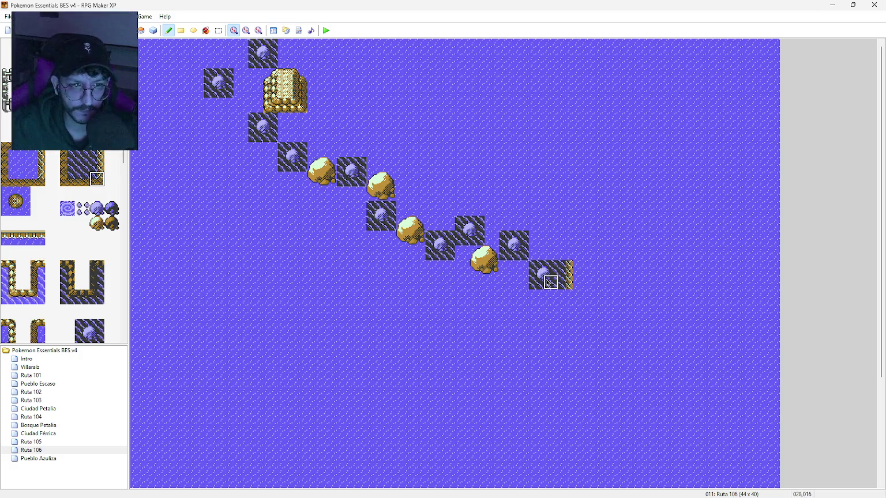
pyautogui.click(564, 285)
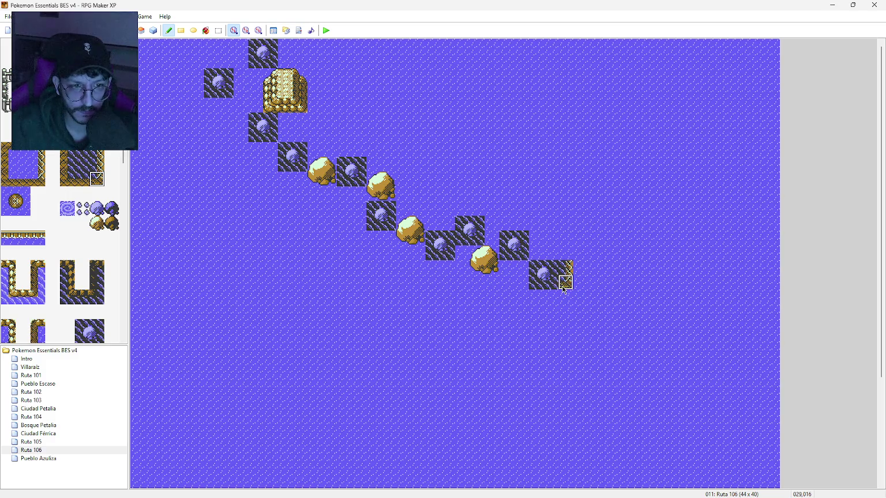
pyautogui.click(565, 297)
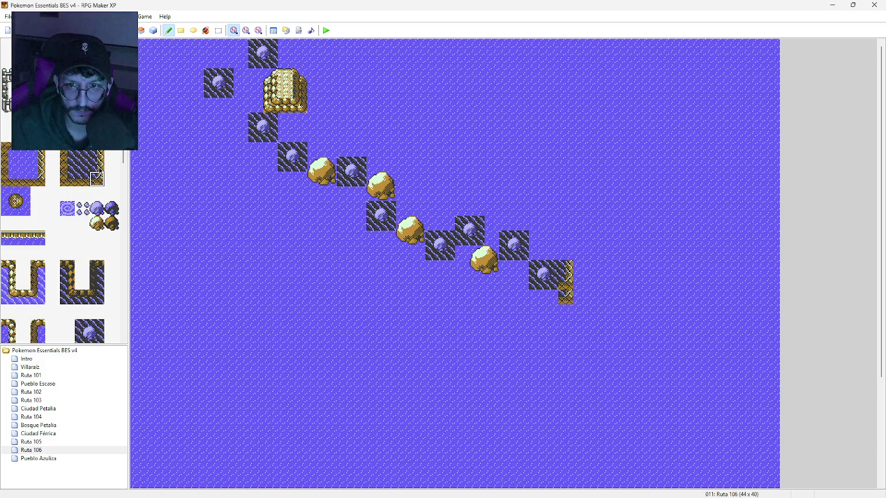
pyautogui.click(101, 166)
pyautogui.click(565, 283)
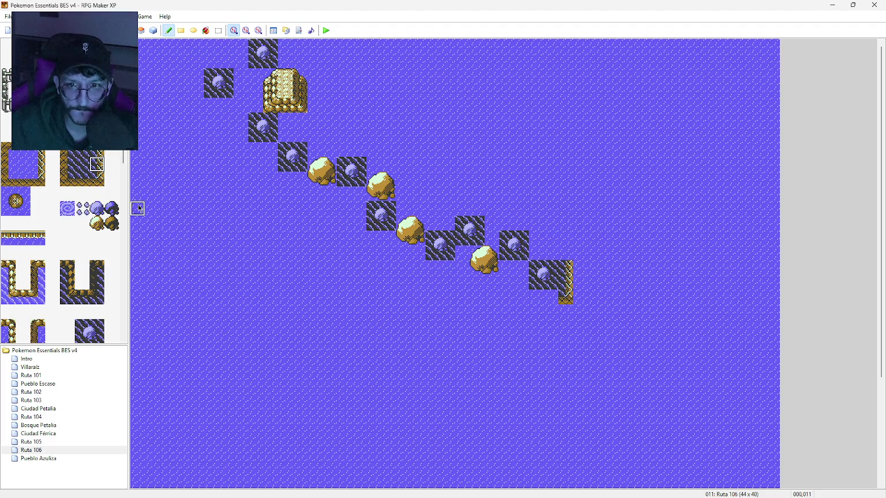
pyautogui.click(83, 181)
pyautogui.click(550, 297)
pyautogui.click(535, 297)
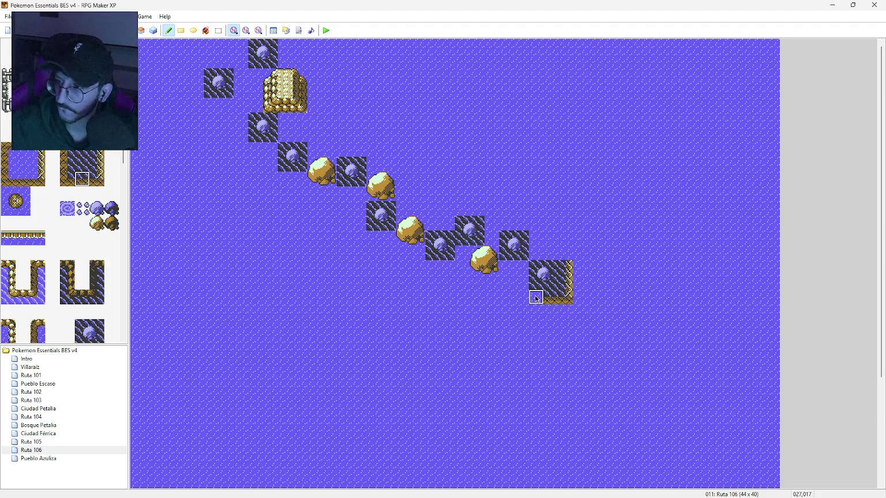
pyautogui.click(536, 298)
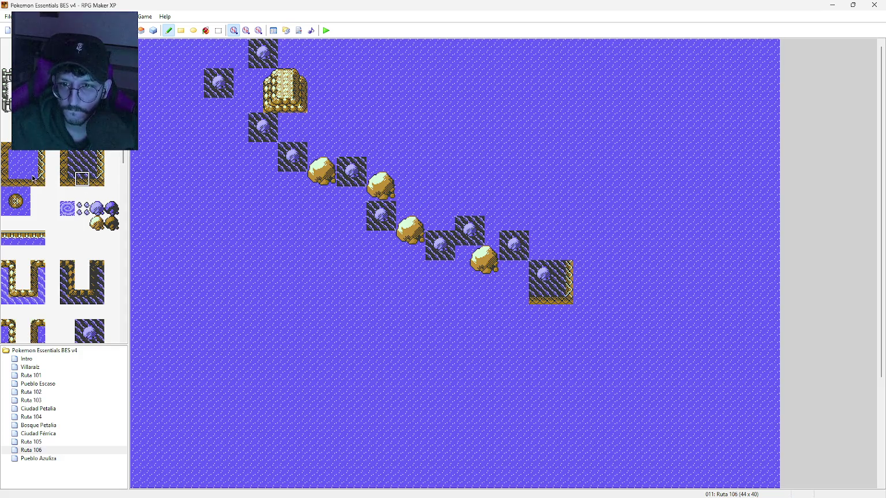
# Draw a vertical sandy ledge strip running down from the patch's bottom-left corner
pyautogui.click(9, 193)
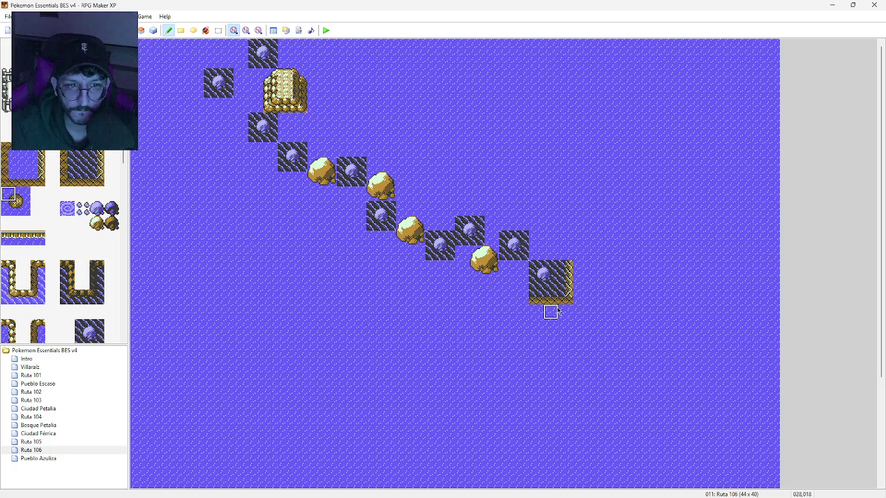
pyautogui.click(536, 298)
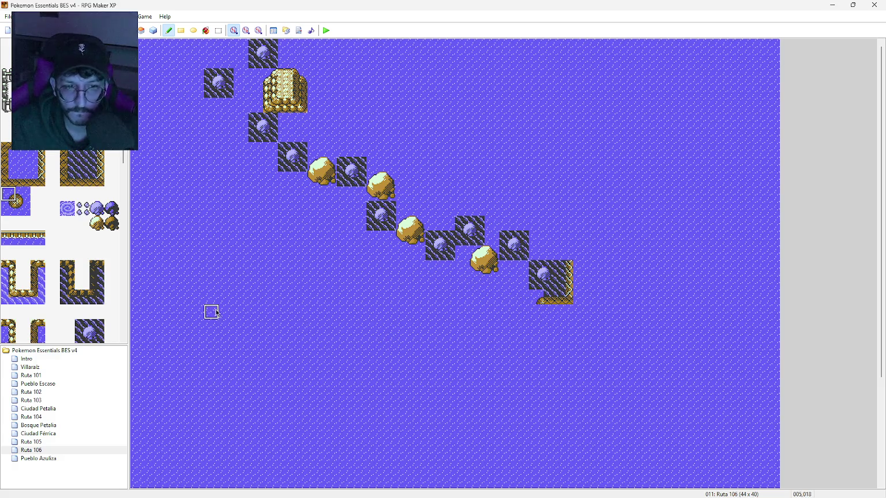
pyautogui.click(38, 165)
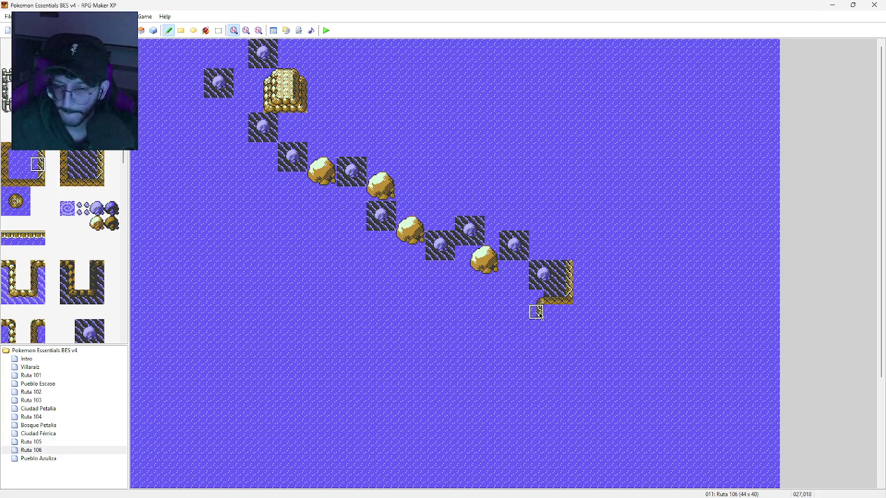
pyautogui.moveTo(539, 314); pyautogui.dragTo(539, 348)
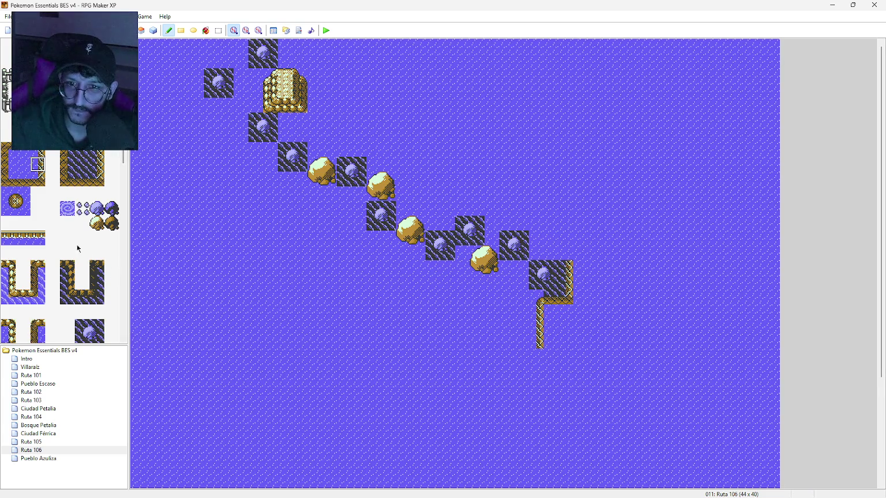
# Build a ledge stepping up above the patch and running right to the map edge
pyautogui.click(565, 254)
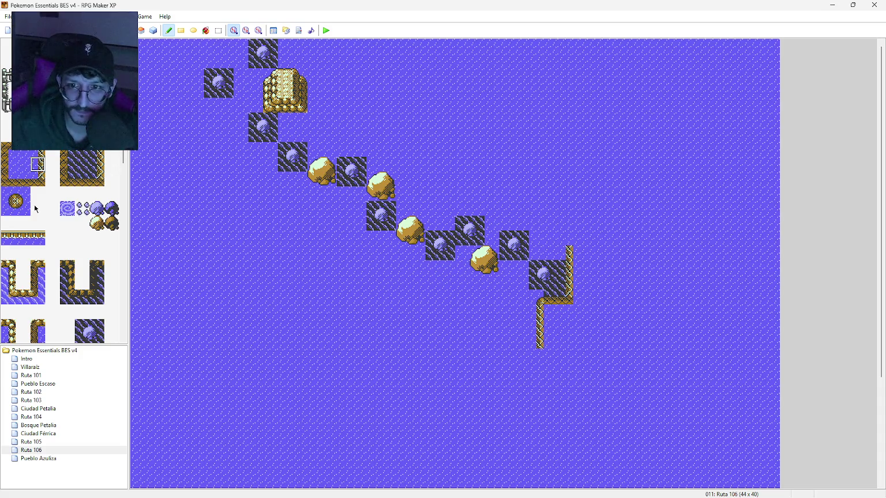
pyautogui.click(8, 193)
pyautogui.click(565, 239)
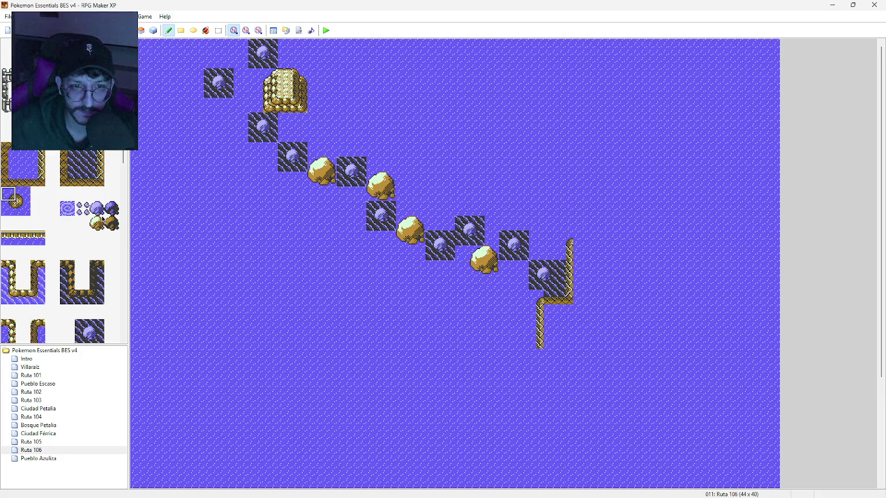
pyautogui.click(24, 180)
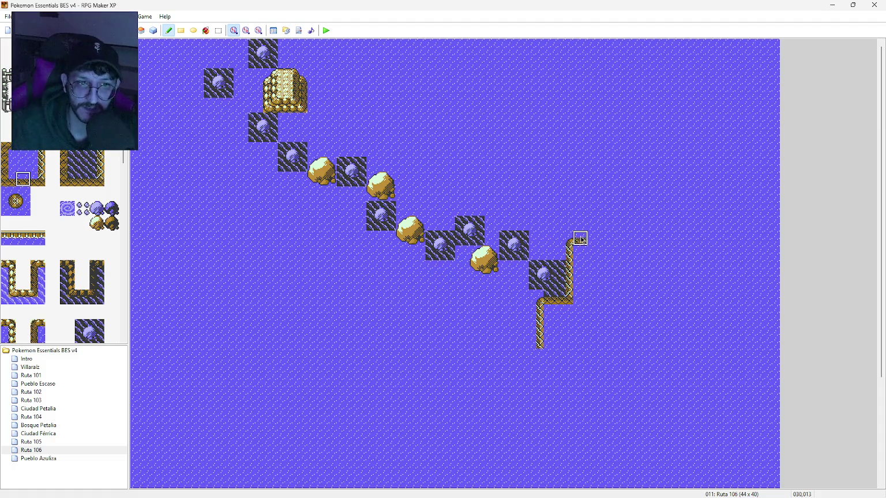
pyautogui.moveTo(581, 239); pyautogui.dragTo(609, 241)
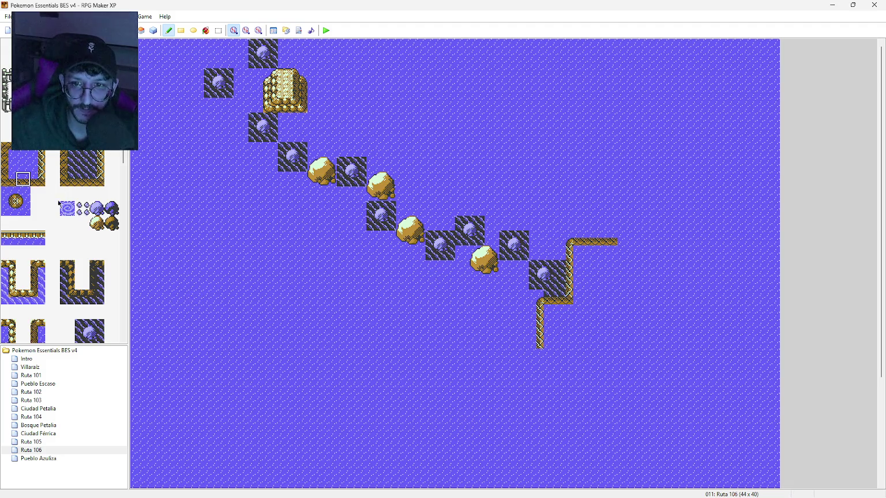
pyautogui.click(38, 179)
pyautogui.click(625, 238)
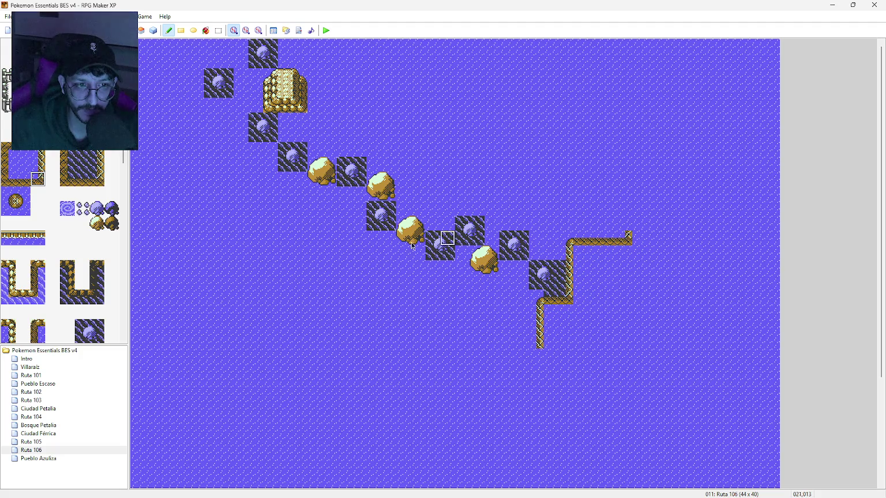
pyautogui.click(8, 189)
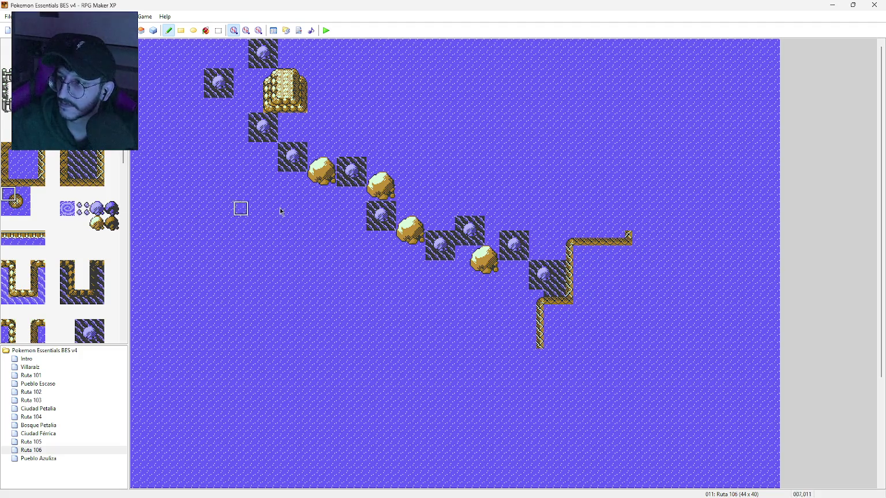
pyautogui.click(634, 230)
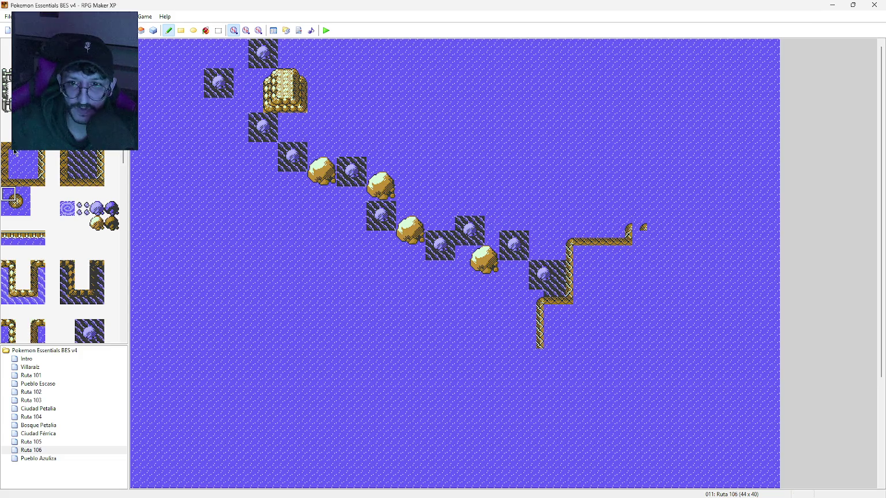
pyautogui.click(23, 180)
pyautogui.click(639, 225)
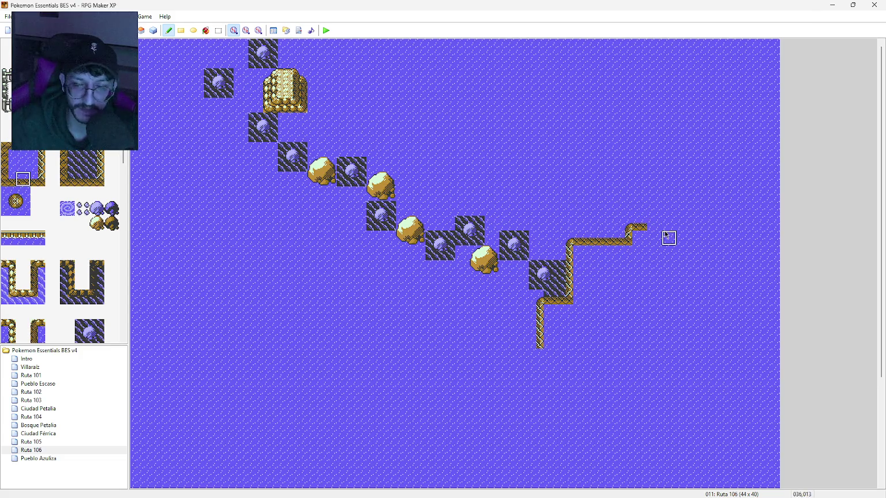
pyautogui.moveTo(654, 225); pyautogui.dragTo(773, 226)
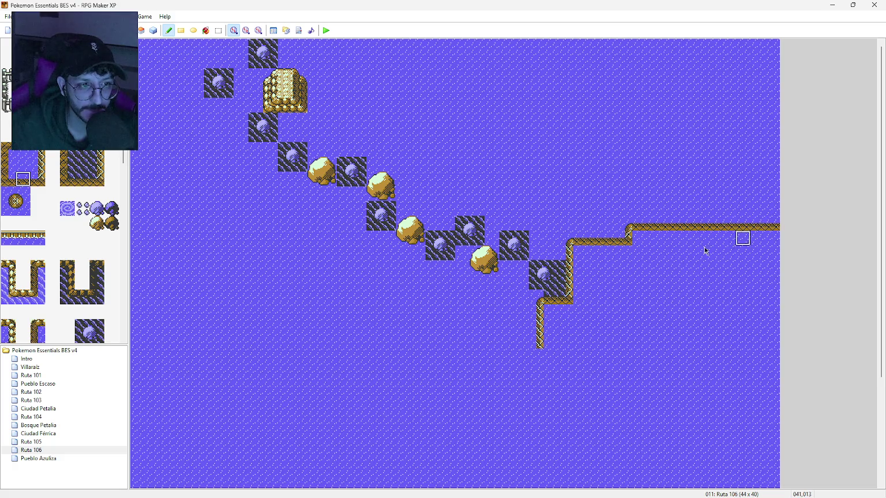
# Set Ruta 106's width to 80 tiles in Map Properties, keeping height 40
pyautogui.doubleClick(48, 451)
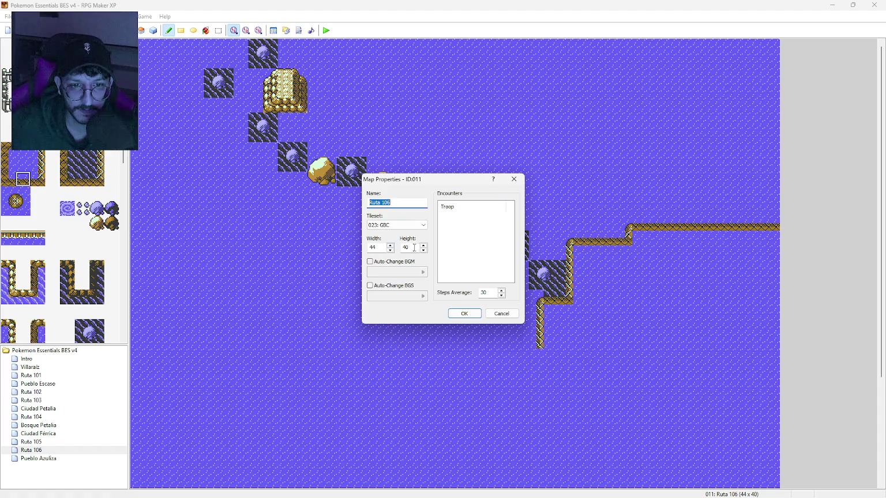
pyautogui.doubleClick(380, 248)
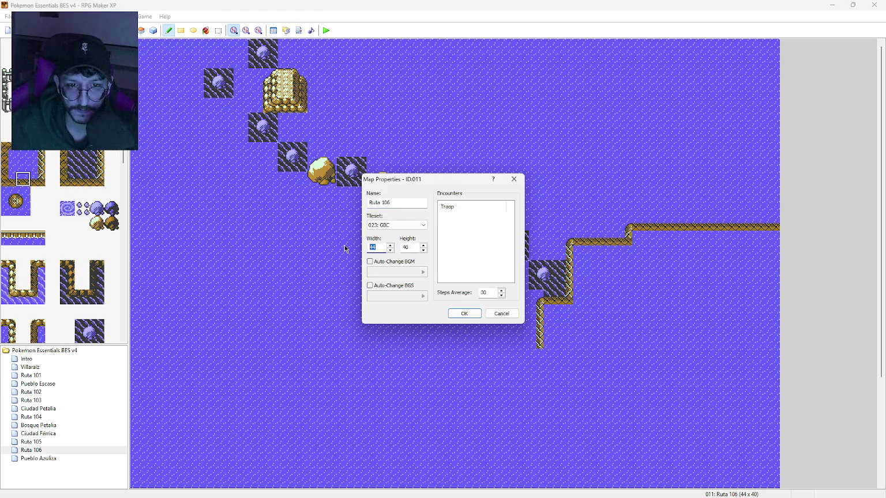
pyautogui.write('80')
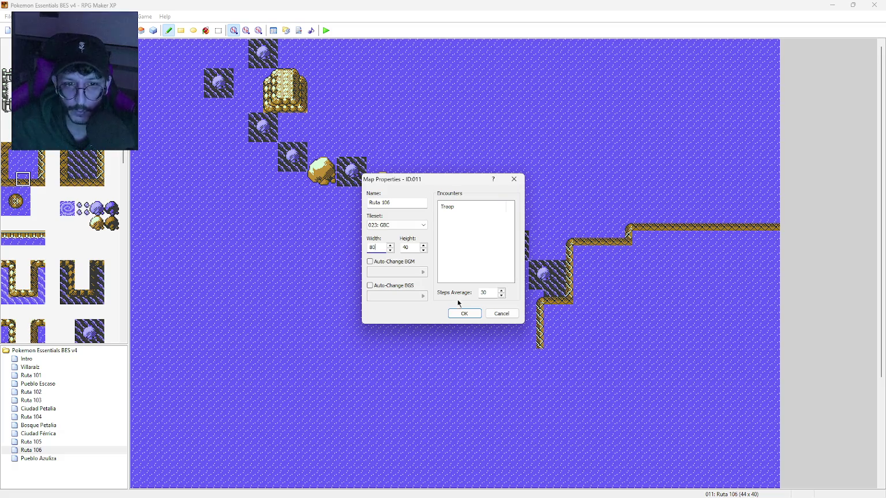
pyautogui.click(464, 315)
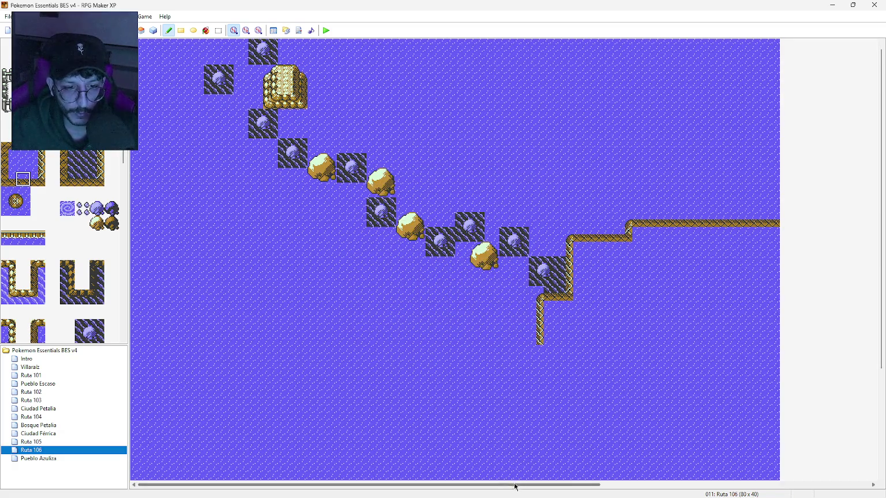
pyautogui.moveTo(515, 487); pyautogui.dragTo(701, 482)
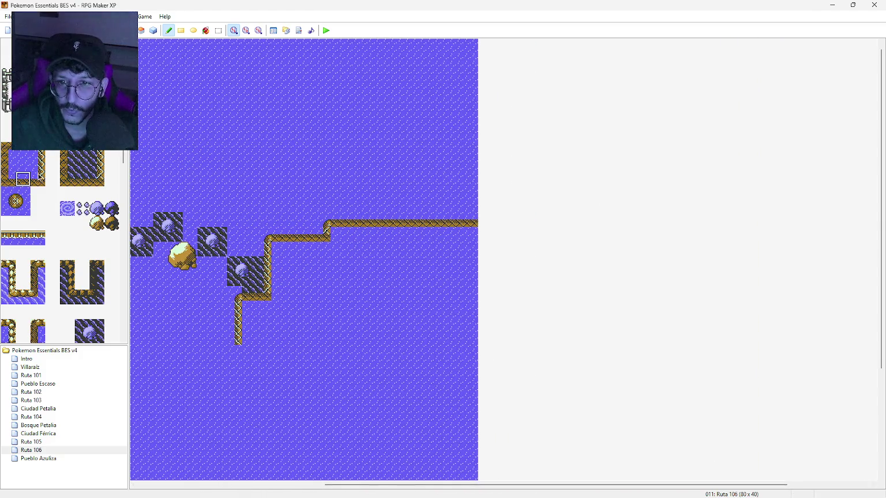
# Flood-fill the empty new right-hand columns with plain sea water
pyautogui.click(27, 167)
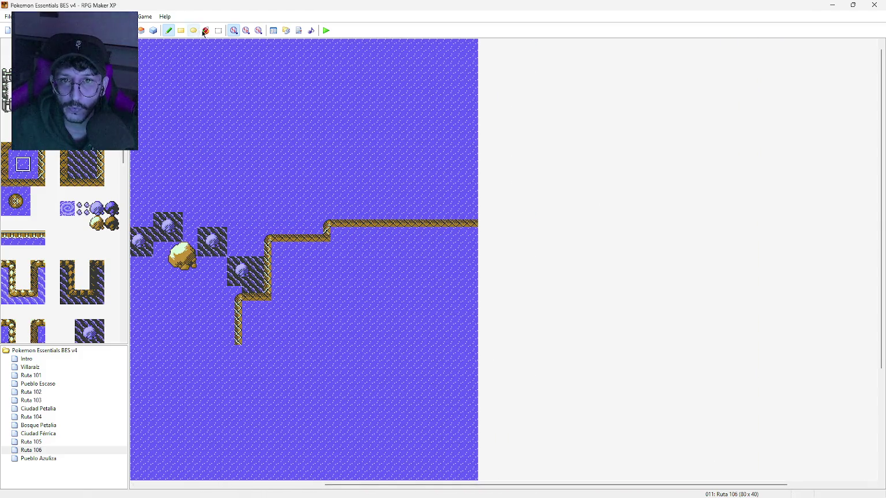
pyautogui.click(206, 30)
pyautogui.click(540, 153)
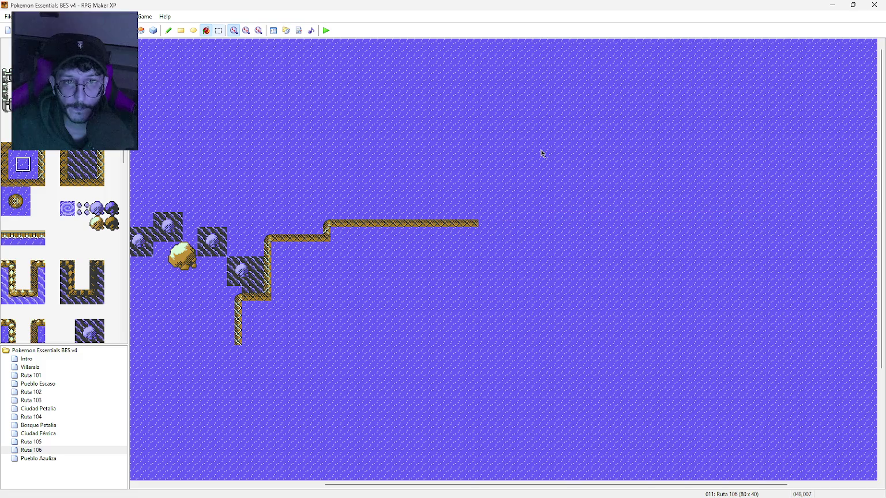
# Extend the sandy ledge by one tile, undoing an accidental ledge flood fill
pyautogui.click(21, 181)
pyautogui.click(474, 223)
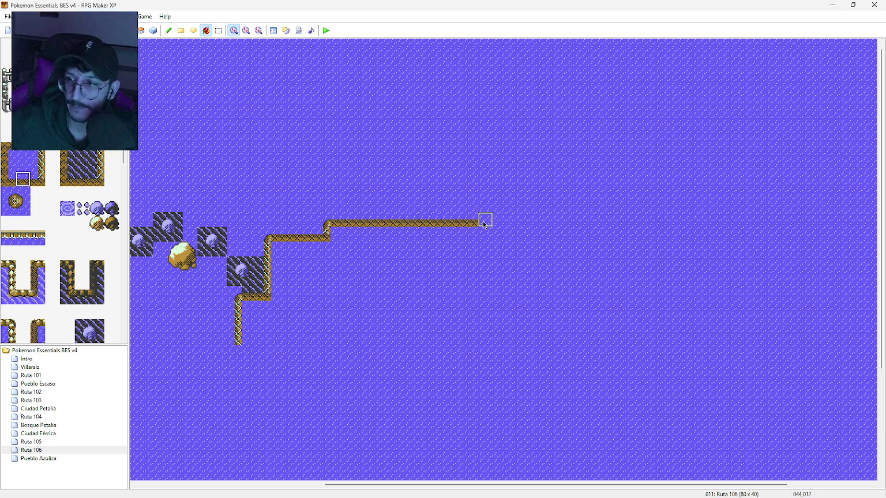
pyautogui.click(484, 222)
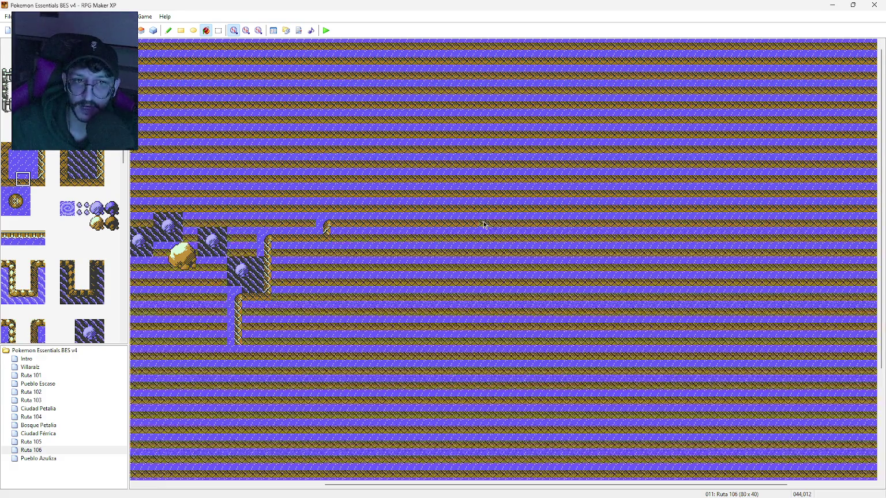
pyautogui.hotkey('ctrl', 'z')
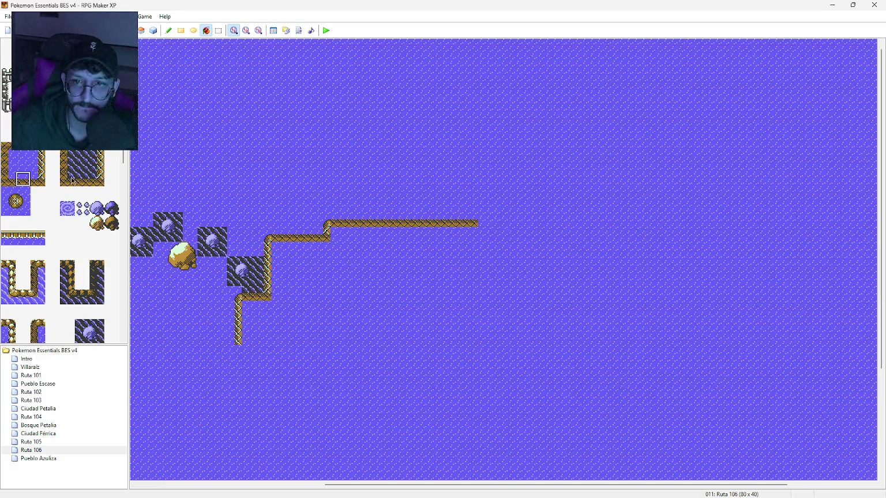
pyautogui.click(180, 30)
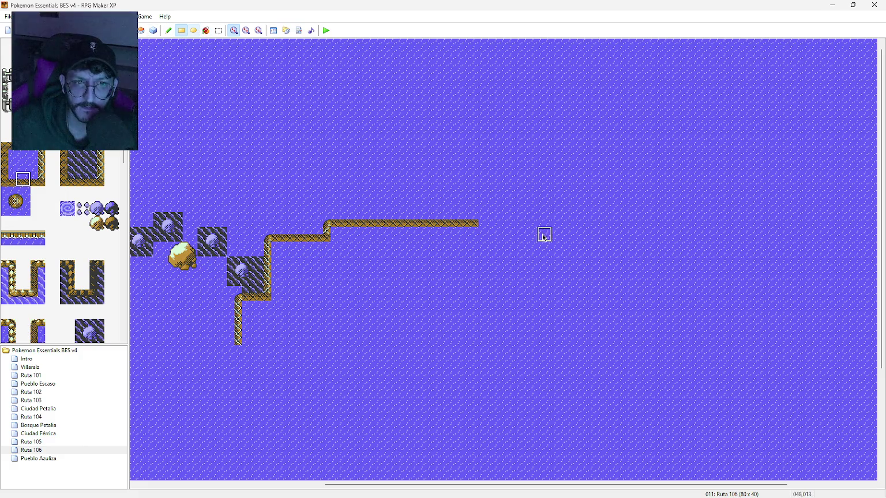
# Extend the ledge right and add a step-up corner, erasing stray ledge tiles with water
pyautogui.moveTo(489, 222); pyautogui.dragTo(505, 223)
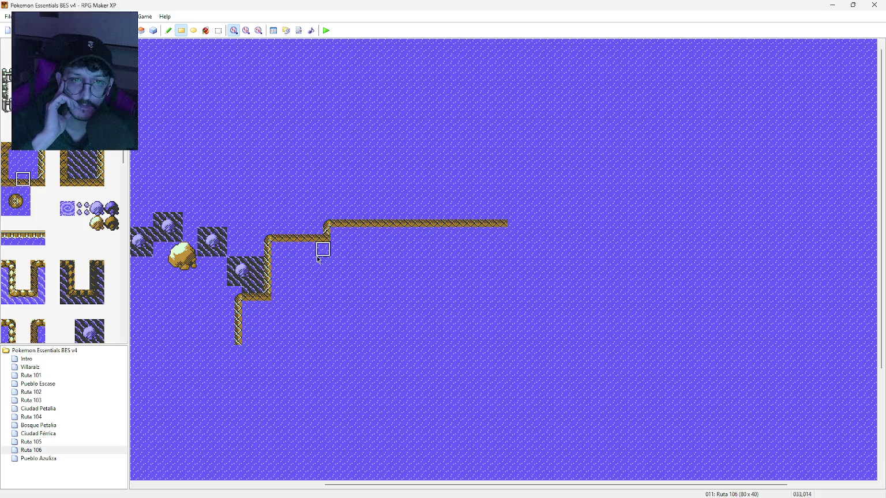
pyautogui.click(458, 217)
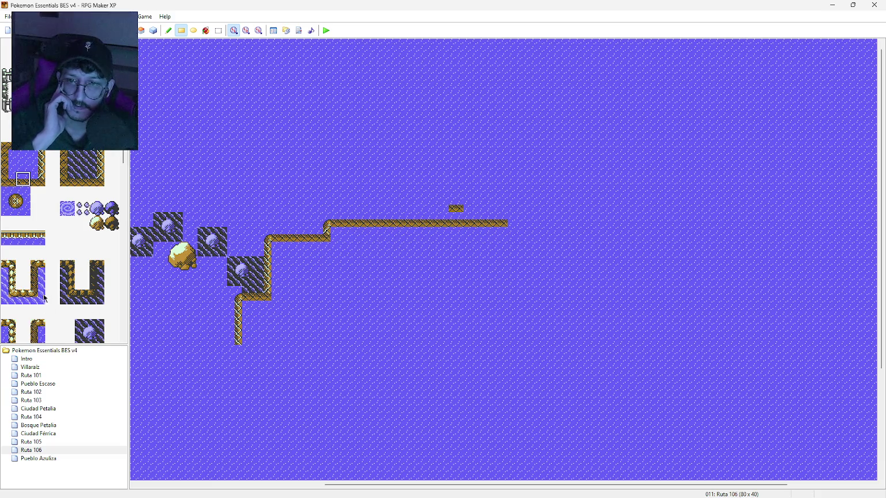
pyautogui.click(37, 179)
pyautogui.click(456, 213)
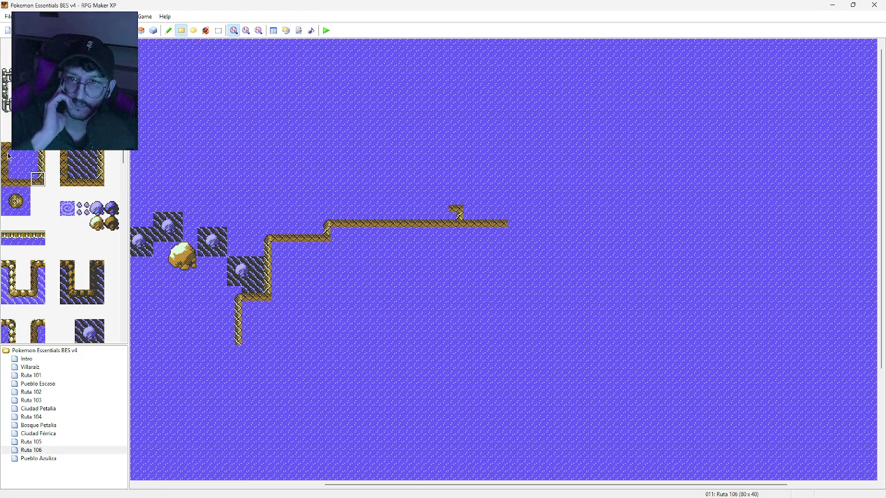
pyautogui.click(9, 194)
pyautogui.click(456, 210)
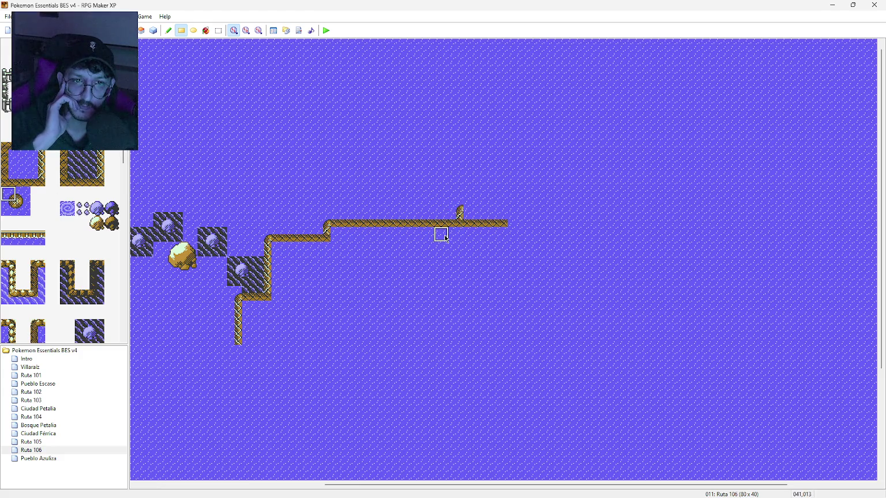
pyautogui.click(30, 170)
pyautogui.moveTo(469, 221); pyautogui.dragTo(508, 224)
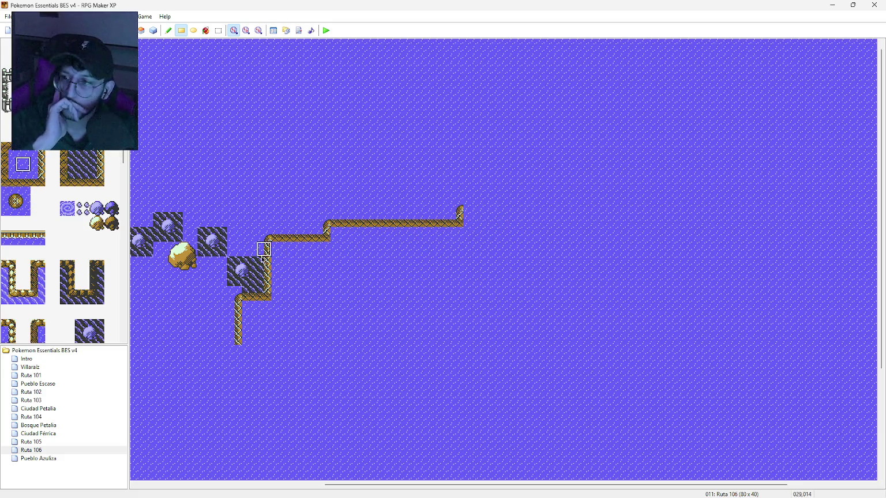
# Run the raised ledge far to the right and cap its end
pyautogui.click(24, 179)
pyautogui.click(469, 208)
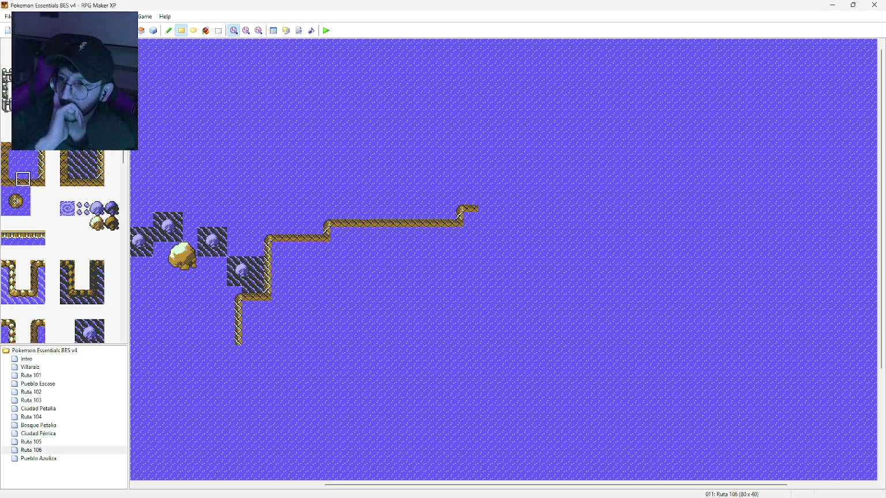
pyautogui.click(486, 208)
pyautogui.moveTo(501, 210); pyautogui.dragTo(678, 207)
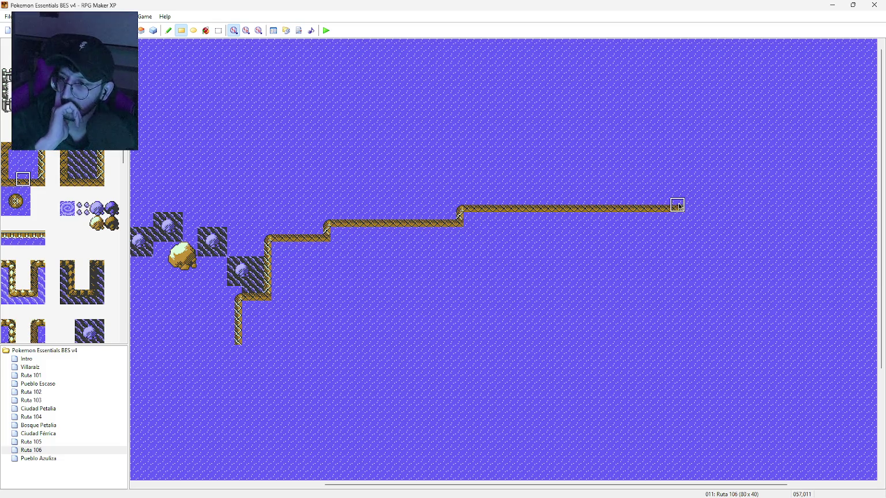
pyautogui.click(22, 199)
pyautogui.click(691, 208)
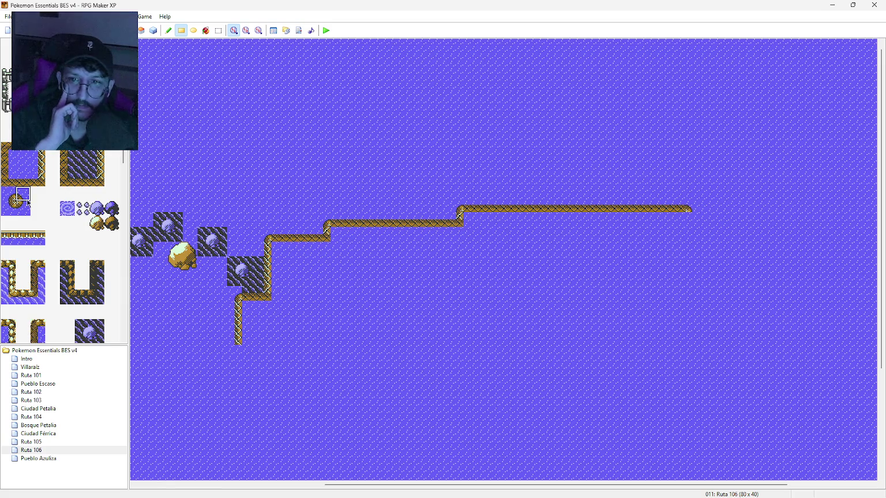
# Step the ledge down at its right end and turn it south
pyautogui.click(11, 167)
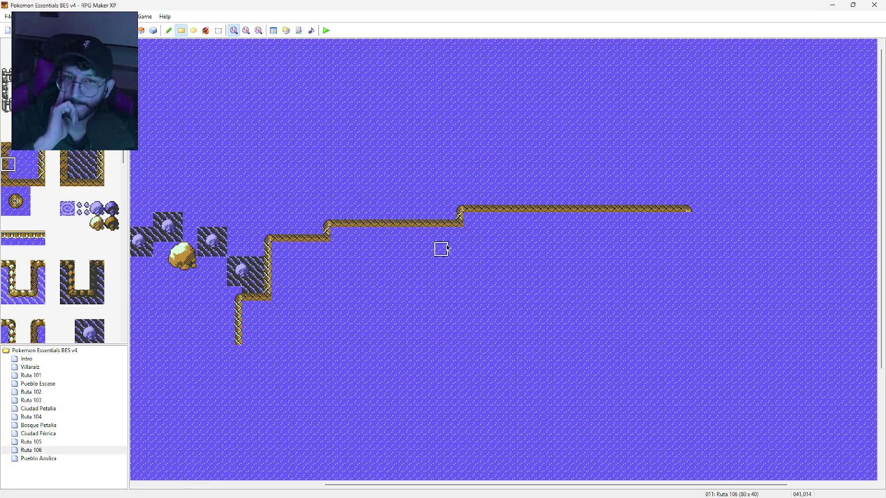
pyautogui.click(10, 182)
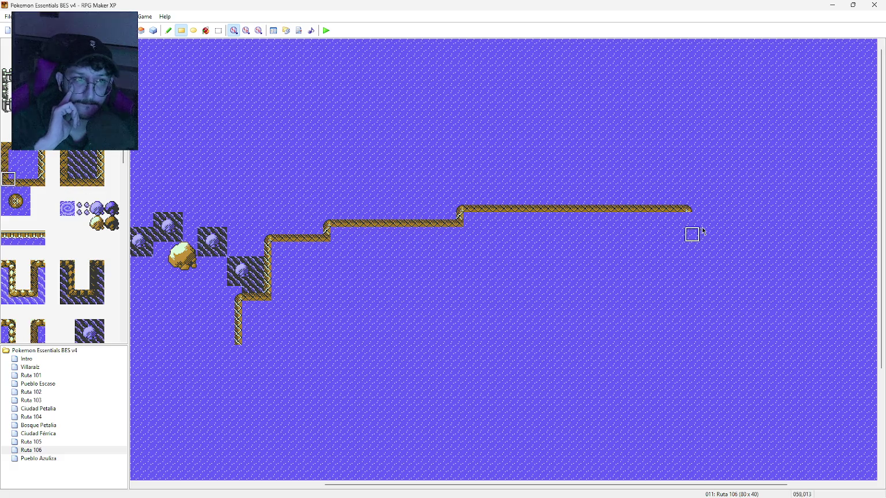
pyautogui.click(691, 219)
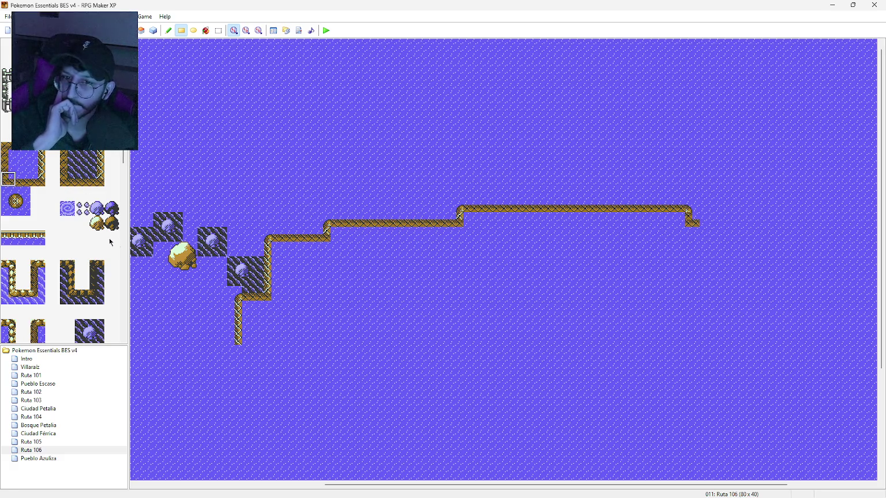
pyautogui.click(23, 180)
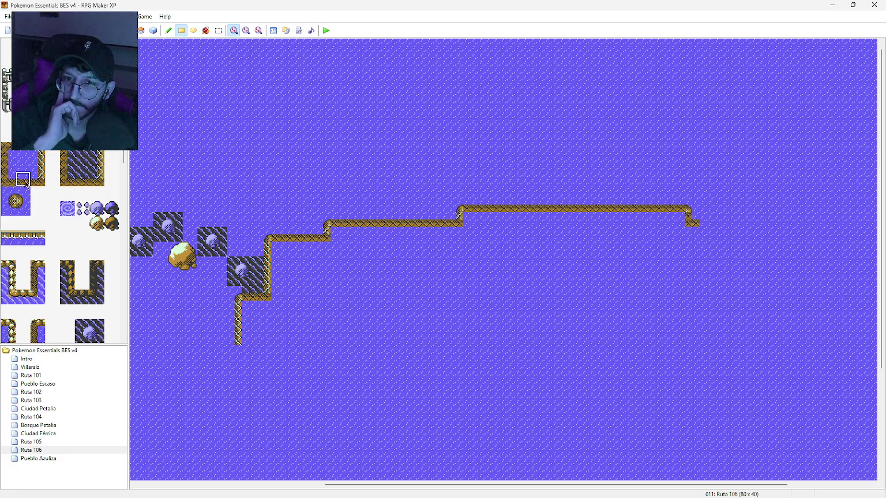
pyautogui.click(707, 220)
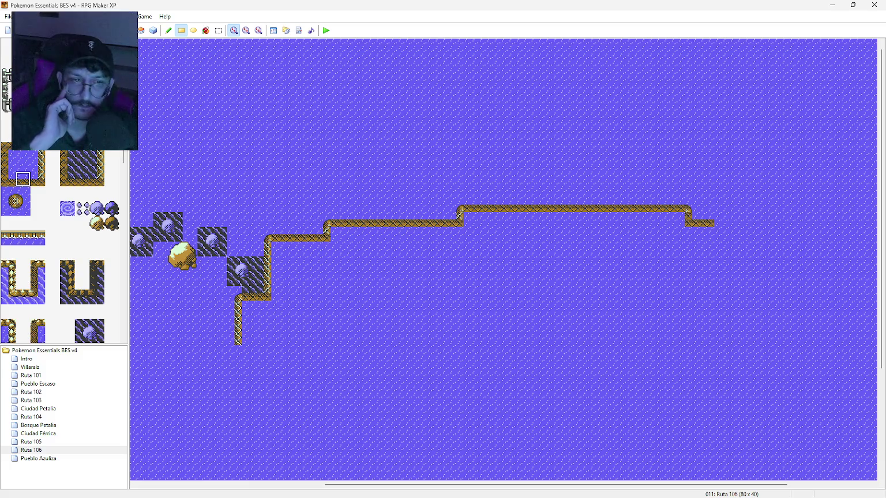
pyautogui.click(722, 223)
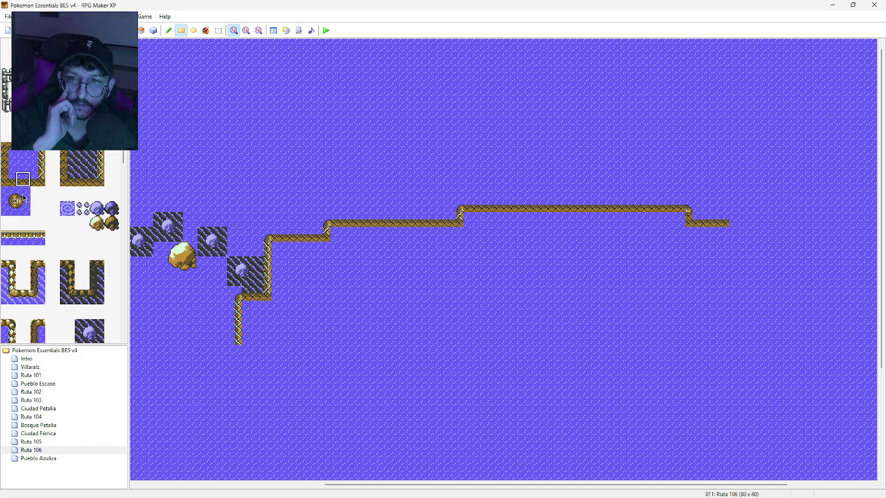
pyautogui.click(23, 198)
pyautogui.click(736, 223)
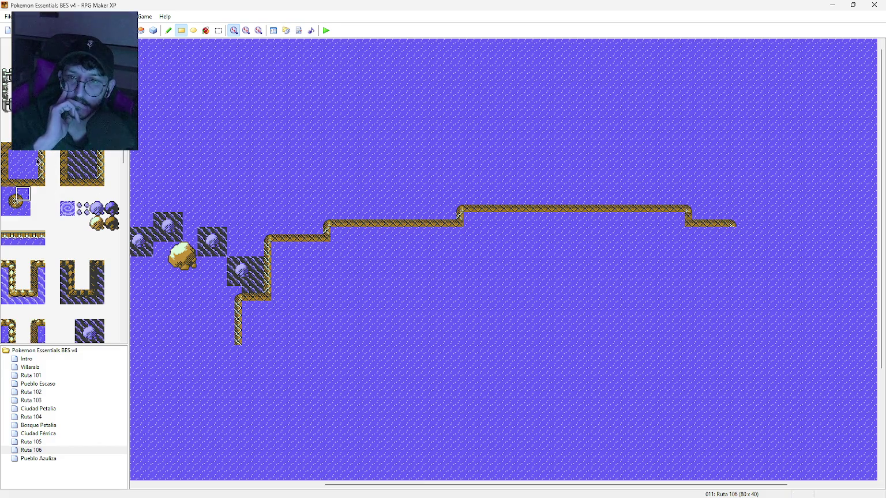
pyautogui.click(11, 167)
pyautogui.click(734, 234)
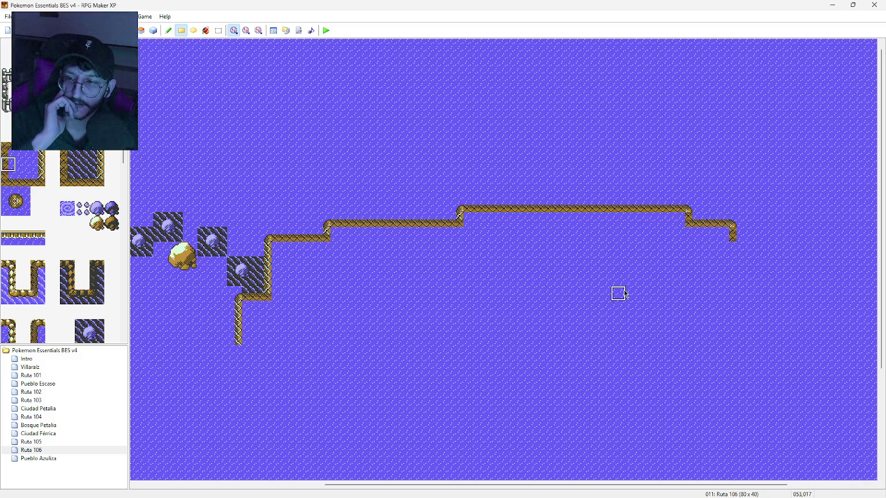
pyautogui.moveTo(526, 485); pyautogui.dragTo(616, 486)
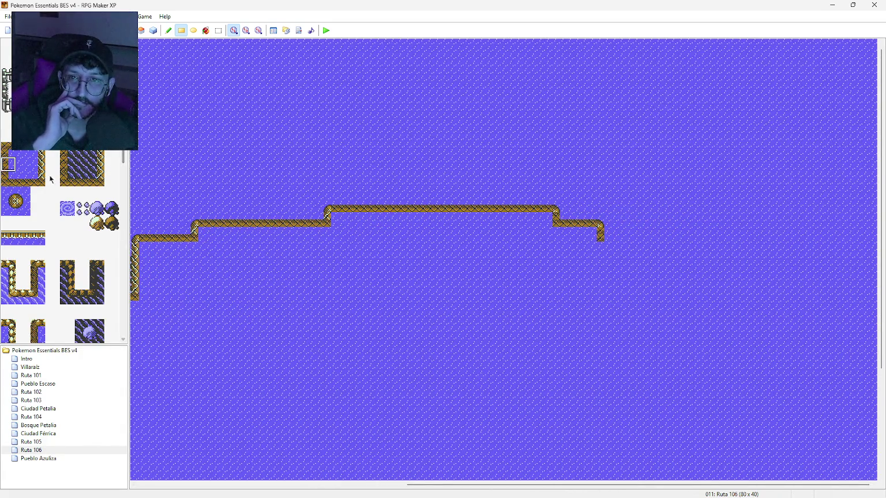
# Drop the shoreline border one step down and extend the lower border three tiles right
pyautogui.click(603, 235)
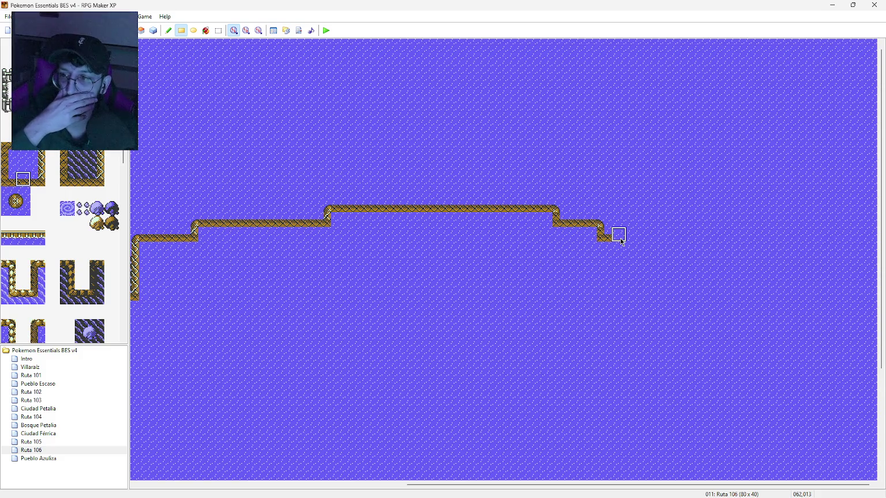
pyautogui.moveTo(622, 241); pyautogui.dragTo(726, 240)
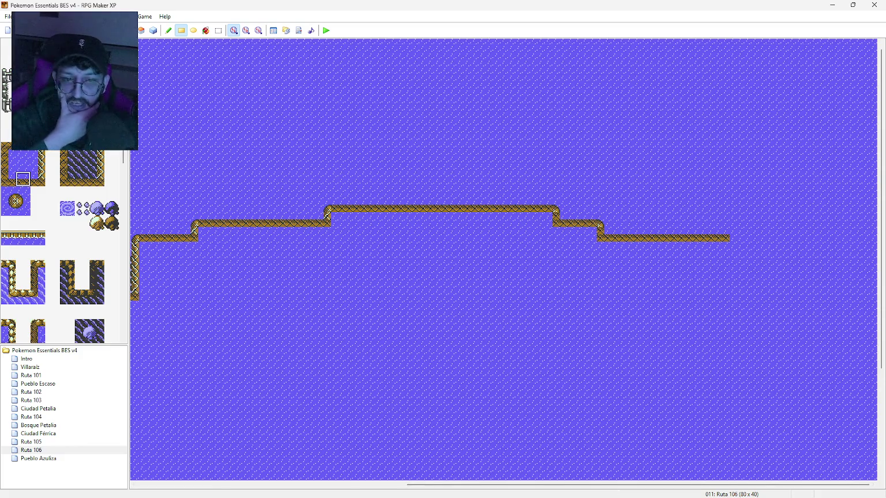
pyautogui.moveTo(423, 485)
pyautogui.mouseDown()
pyautogui.moveTo(161, 485)
pyautogui.moveTo(501, 494)
pyautogui.mouseUp()
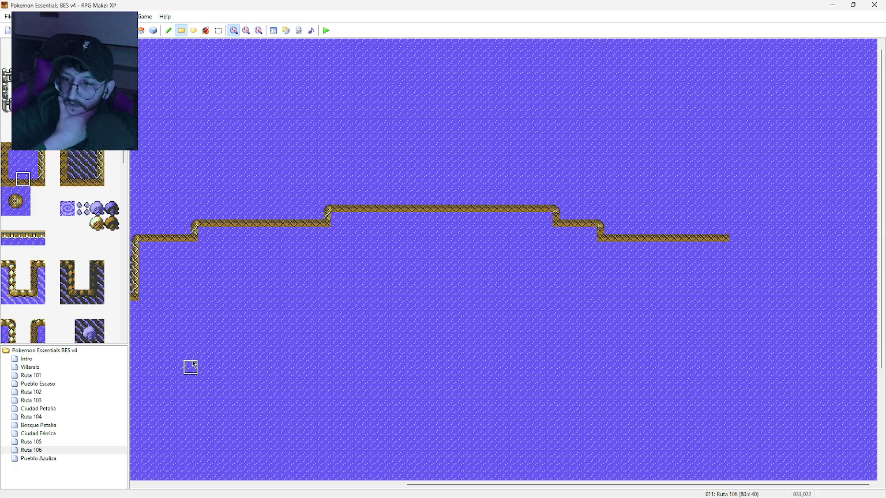
pyautogui.click(25, 198)
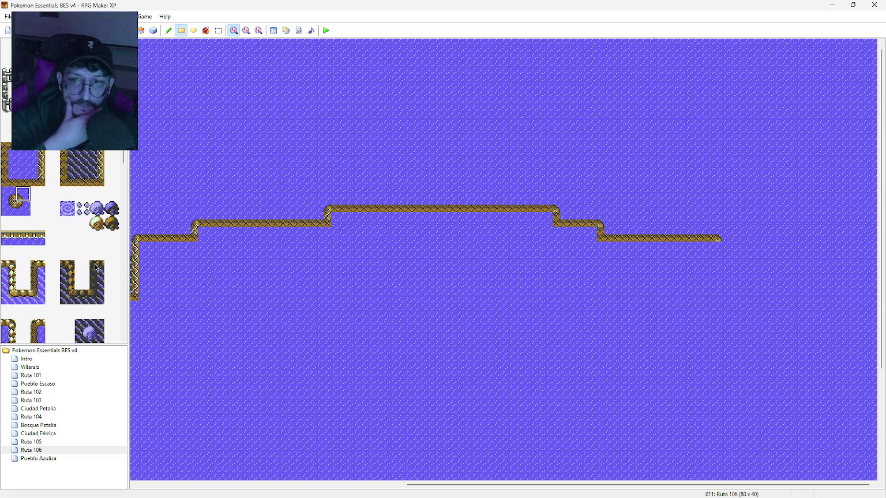
pyautogui.click(722, 250)
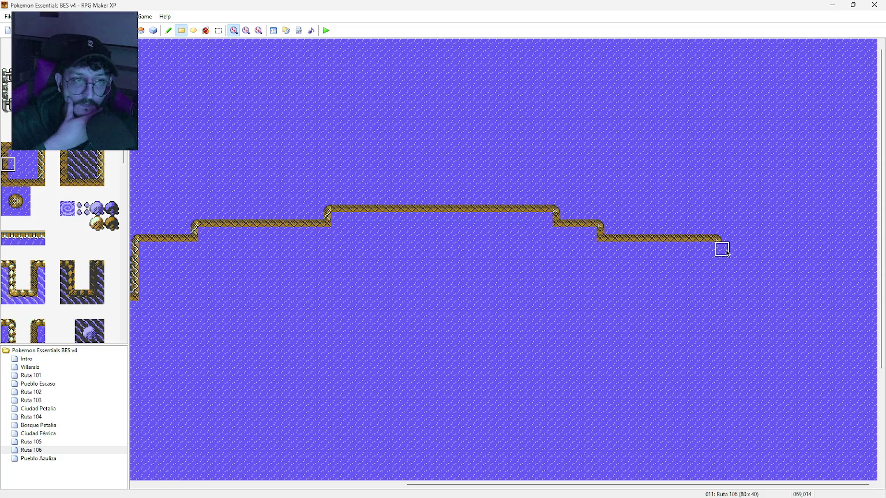
pyautogui.click(722, 264)
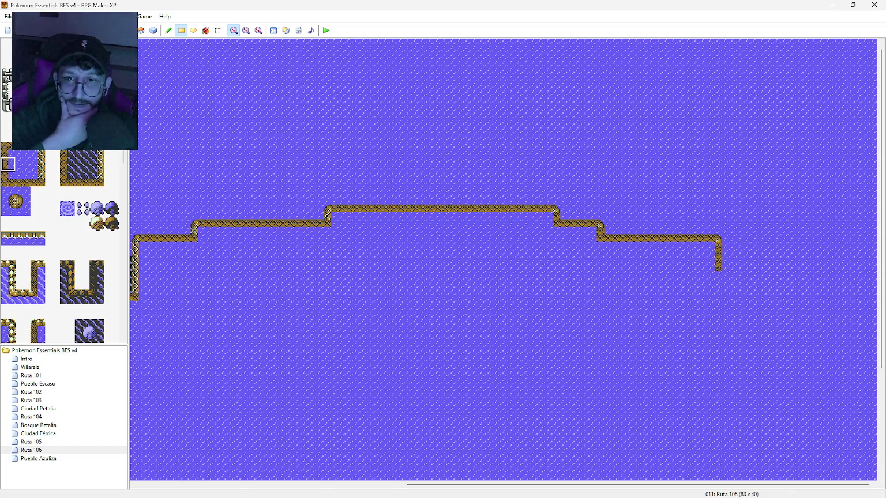
pyautogui.click(9, 180)
pyautogui.click(726, 267)
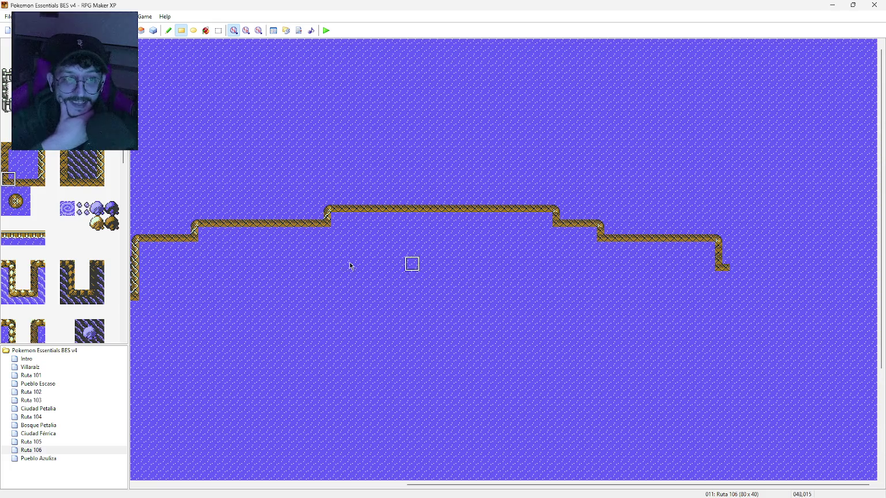
pyautogui.moveTo(736, 265); pyautogui.dragTo(755, 268)
pyautogui.click(757, 269)
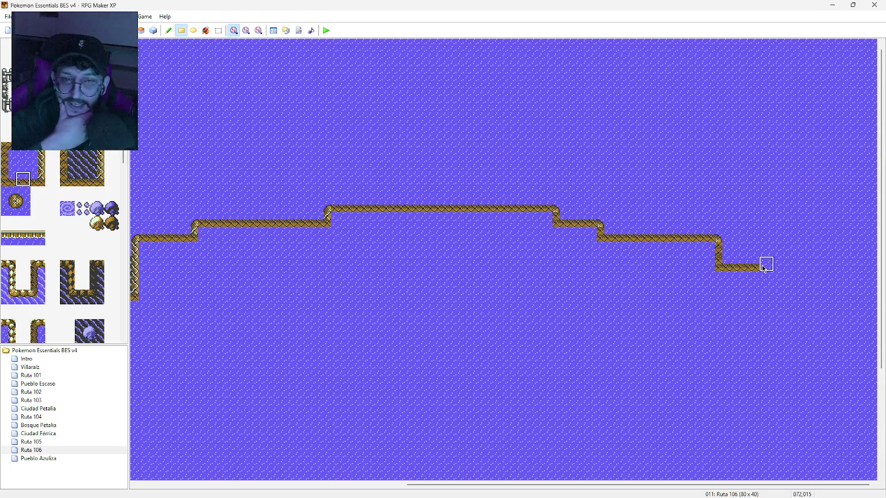
# Bend the border at its right end and run it about four tiles downward
pyautogui.click(24, 195)
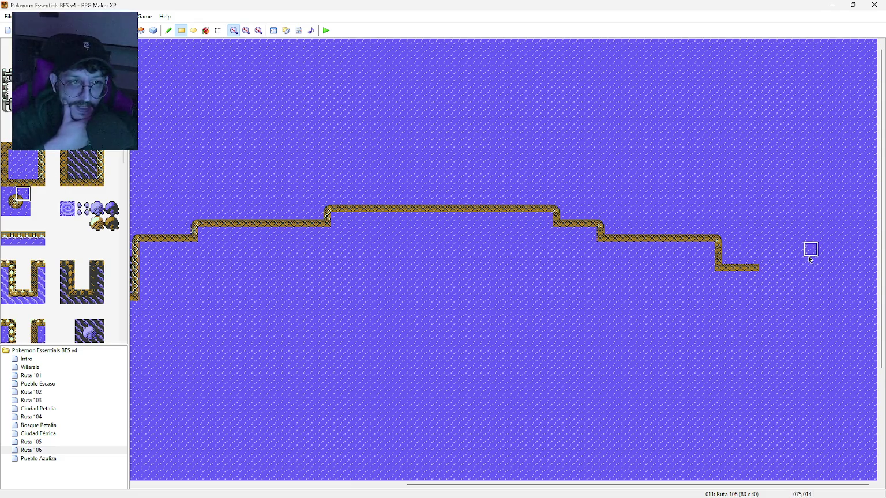
pyautogui.click(766, 266)
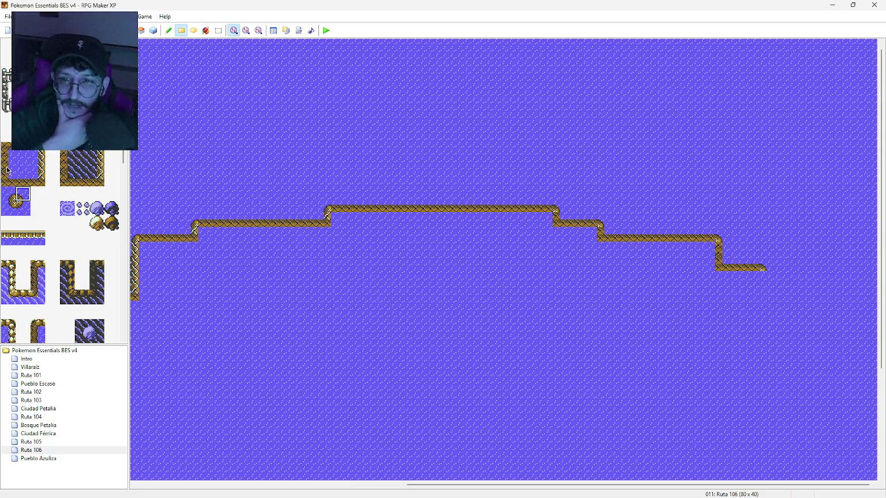
pyautogui.click(7, 167)
pyautogui.click(765, 277)
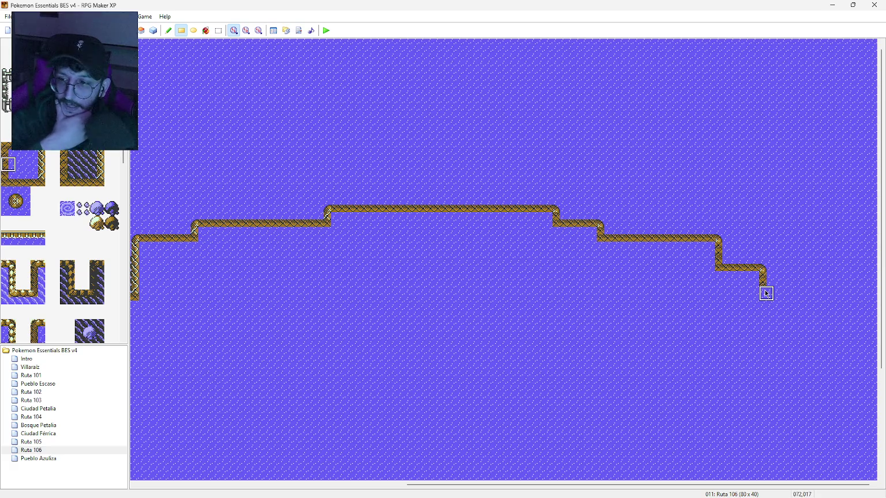
pyautogui.moveTo(766, 293); pyautogui.dragTo(767, 324)
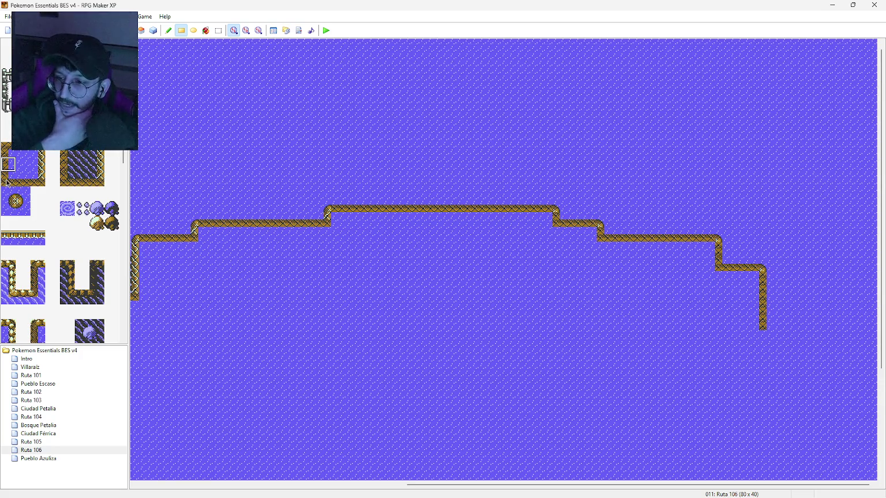
# Bend the border's bottom, extend the lowest ledge right, drop it two tiles, and round the corner
pyautogui.click(7, 180)
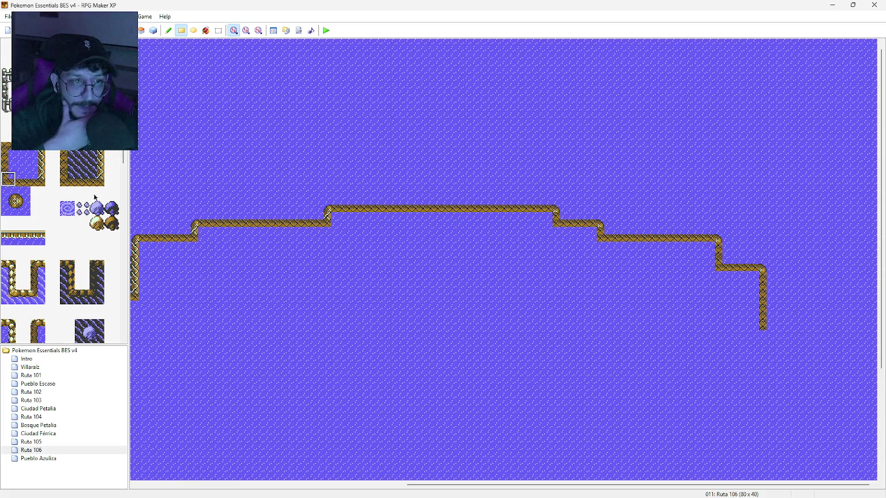
pyautogui.click(757, 327)
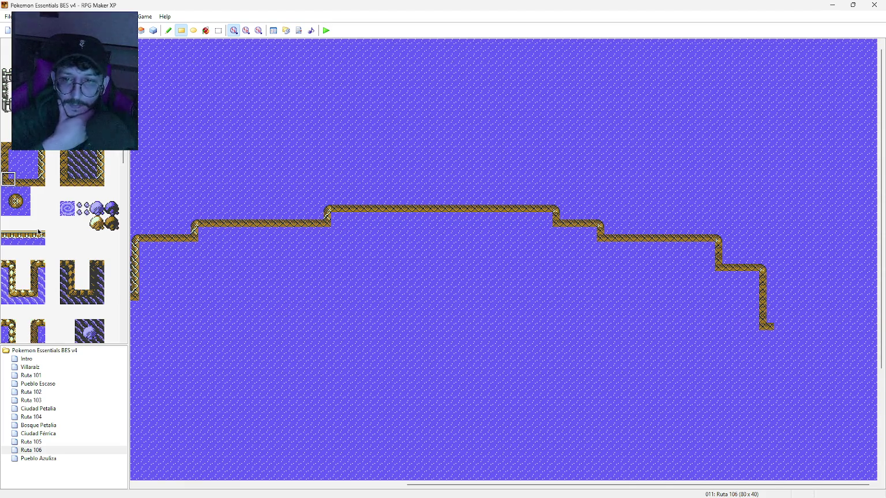
pyautogui.click(22, 180)
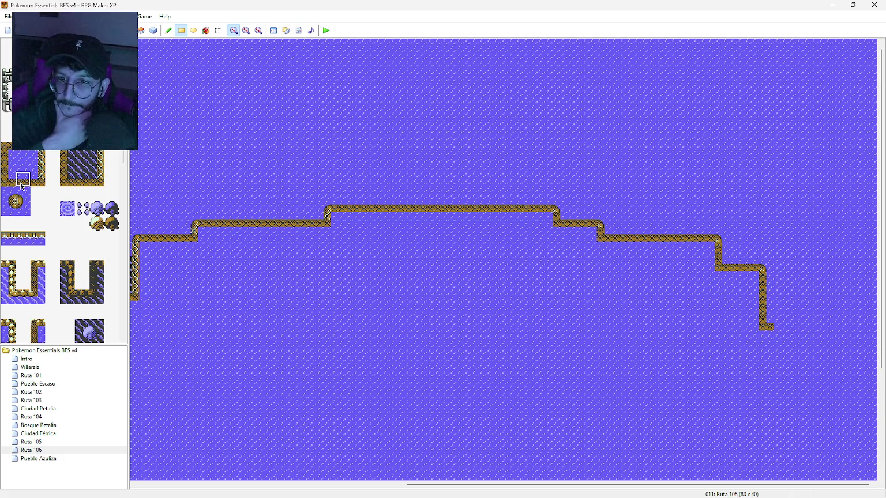
pyautogui.click(782, 324)
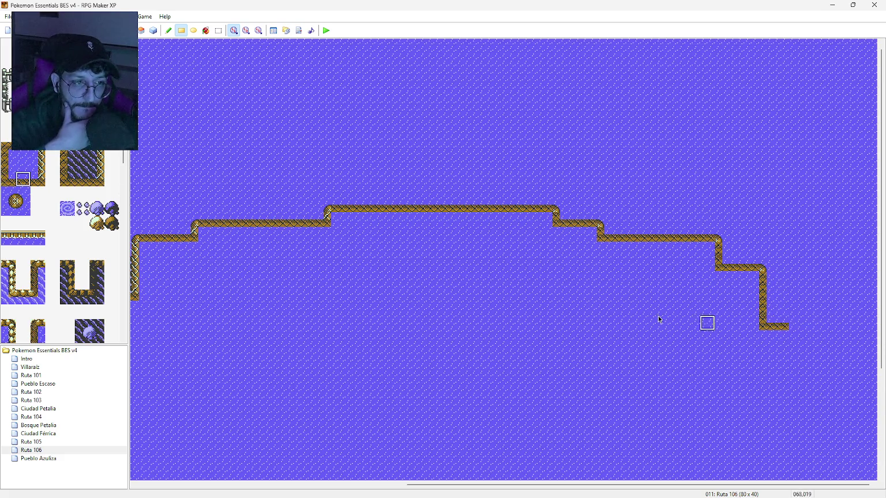
pyautogui.click(7, 169)
pyautogui.moveTo(797, 339); pyautogui.dragTo(797, 353)
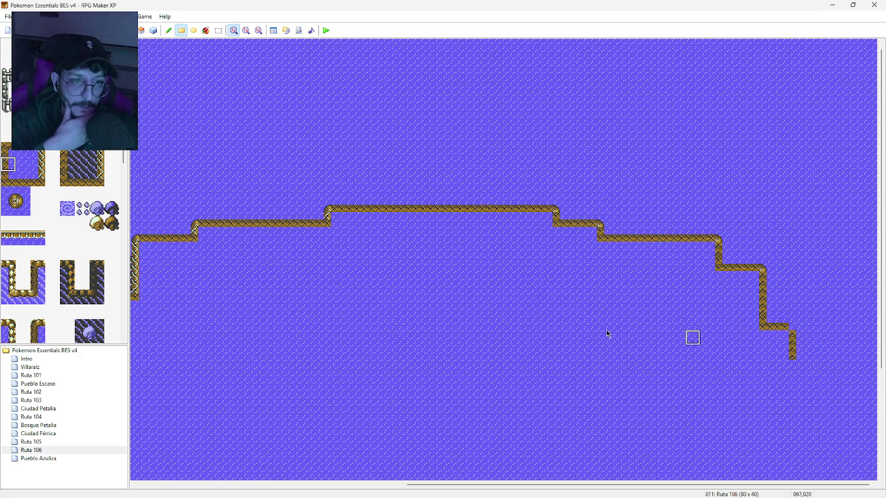
pyautogui.click(19, 196)
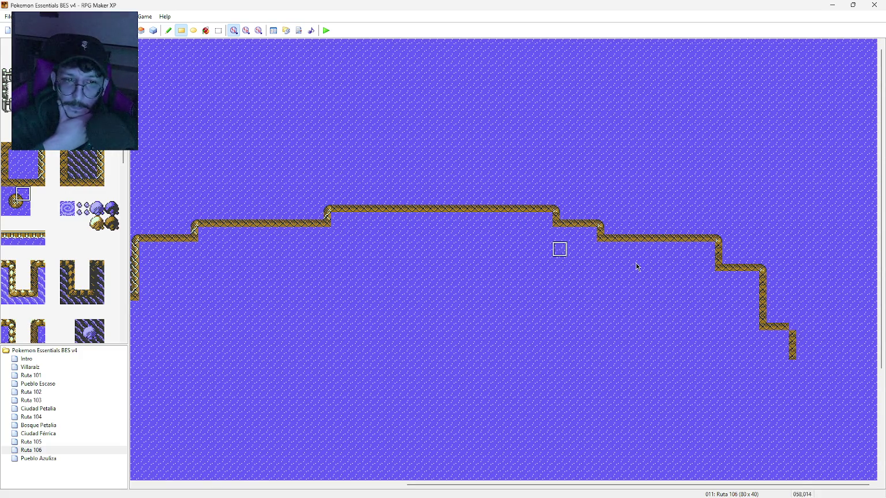
pyautogui.click(794, 328)
pyautogui.moveTo(771, 482)
pyautogui.mouseDown()
pyautogui.moveTo(662, 485)
pyautogui.moveTo(764, 483)
pyautogui.mouseUp()
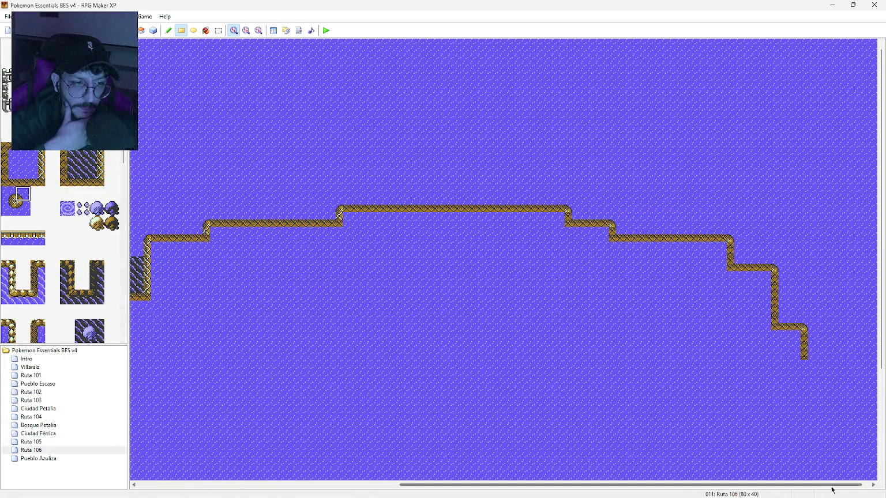
# Paint a column of sea rocks from the western ledge strip down to the map's bottom
pyautogui.moveTo(830, 485); pyautogui.dragTo(790, 486)
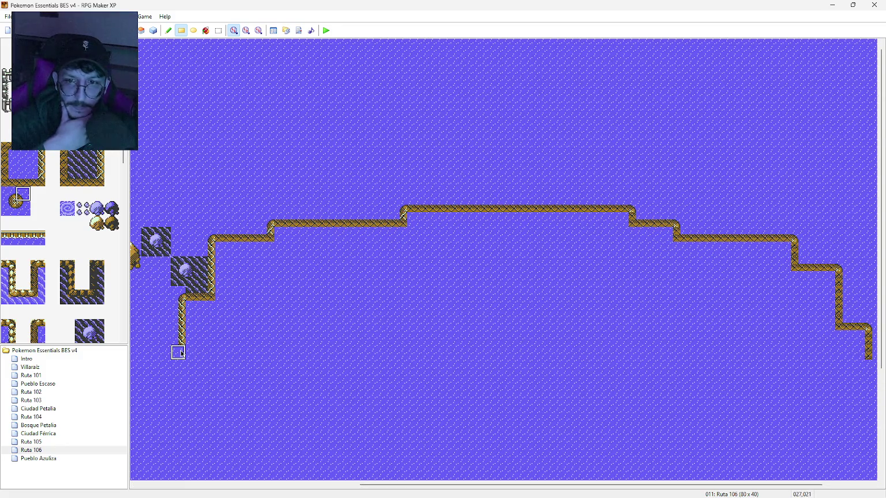
pyautogui.click(38, 165)
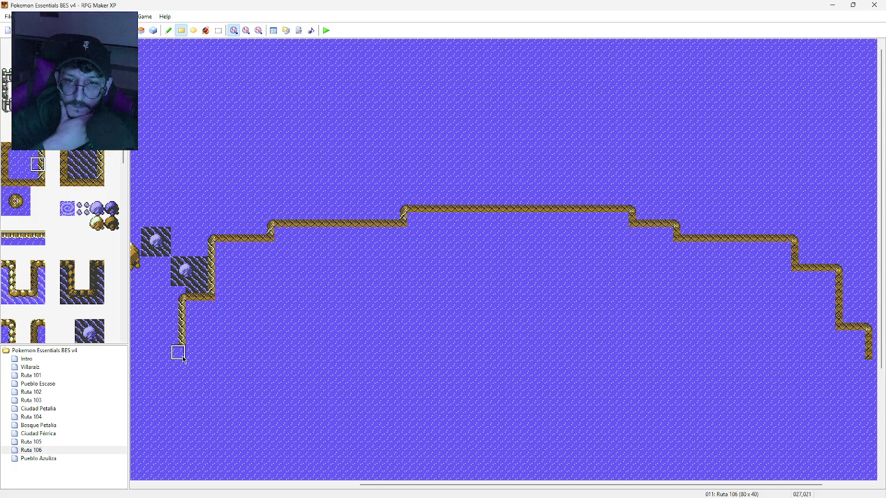
pyautogui.moveTo(386, 486)
pyautogui.mouseDown()
pyautogui.moveTo(475, 493)
pyautogui.moveTo(333, 473)
pyautogui.mouseUp()
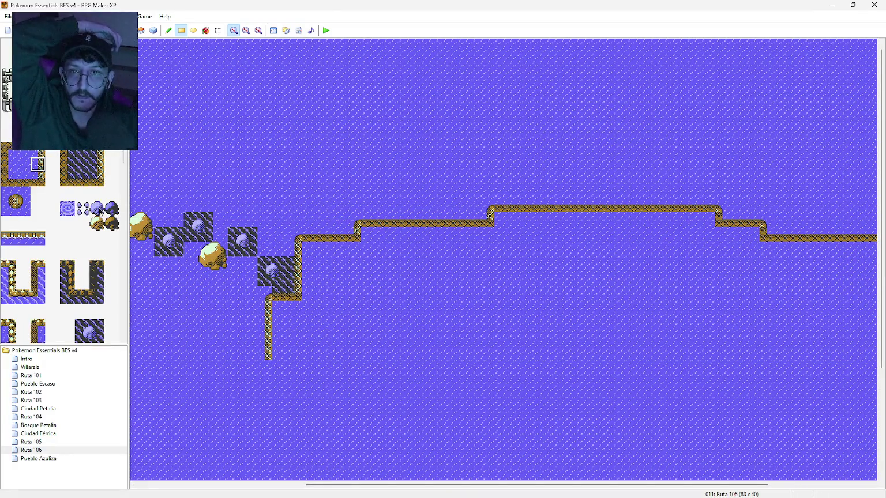
pyautogui.moveTo(264, 366); pyautogui.dragTo(263, 481)
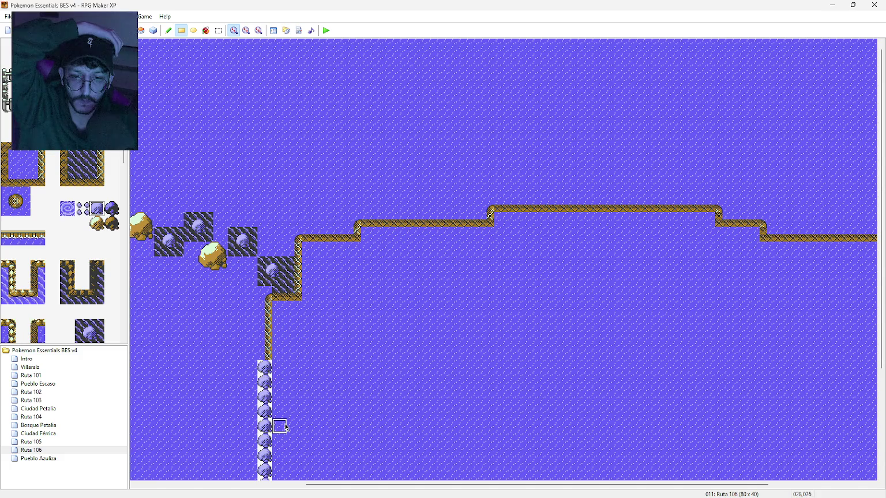
pyautogui.scroll(-5, 282, 424)
pyautogui.moveTo(255, 361); pyautogui.dragTo(256, 459)
pyautogui.click(84, 452)
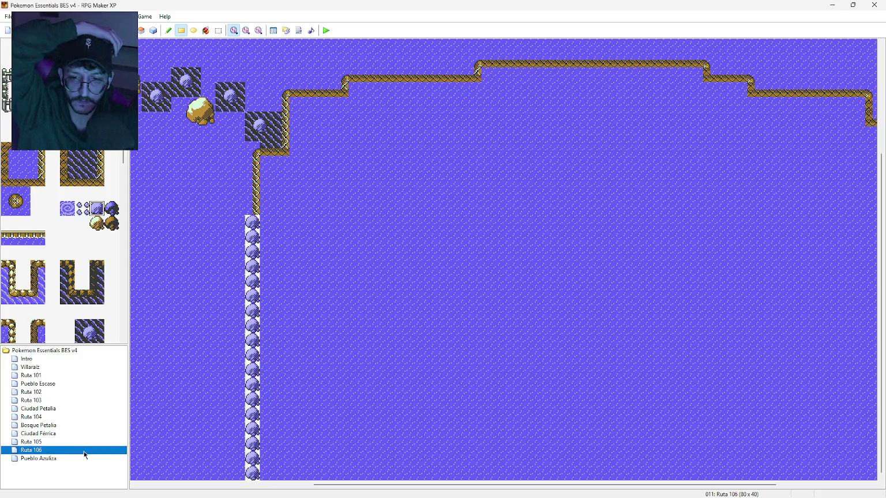
# Resize Ruta 106 to 80 x 22 tiles in Map Properties
pyautogui.doubleClick(87, 449)
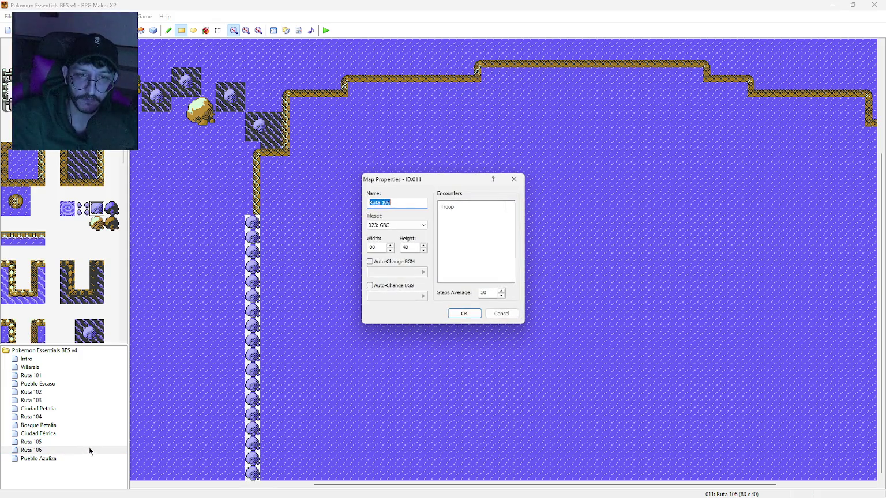
pyautogui.doubleClick(406, 247)
pyautogui.write('22')
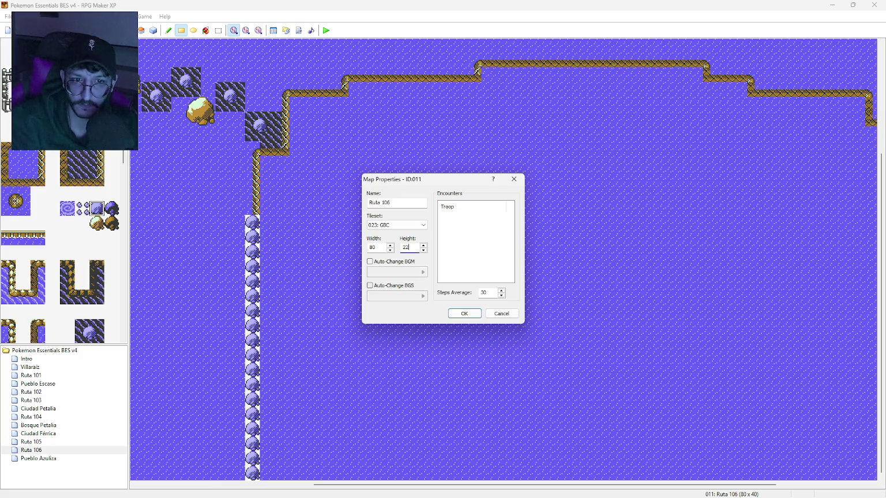
pyautogui.click(465, 314)
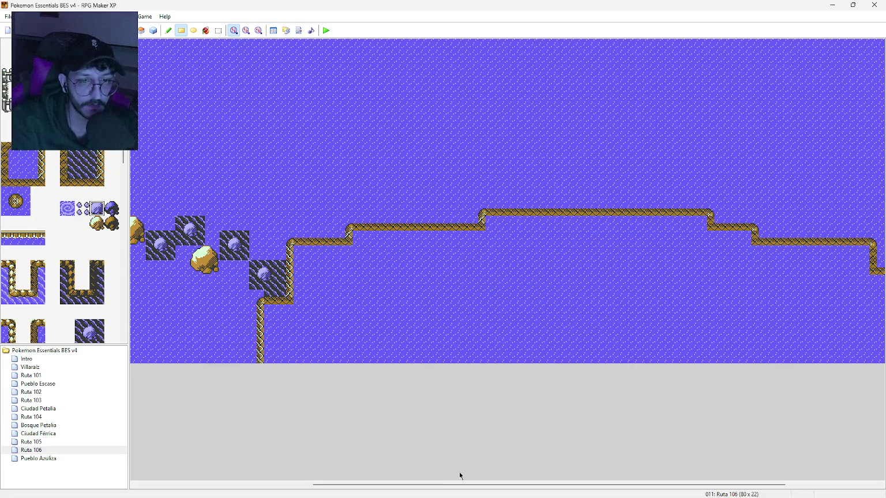
pyautogui.moveTo(443, 481)
pyautogui.moveTo(471, 485)
pyautogui.mouseDown()
pyautogui.moveTo(277, 471)
pyautogui.moveTo(477, 460)
pyautogui.moveTo(234, 428)
pyautogui.moveTo(590, 457)
pyautogui.mouseUp()
pyautogui.hscroll(-5, 375, 444)
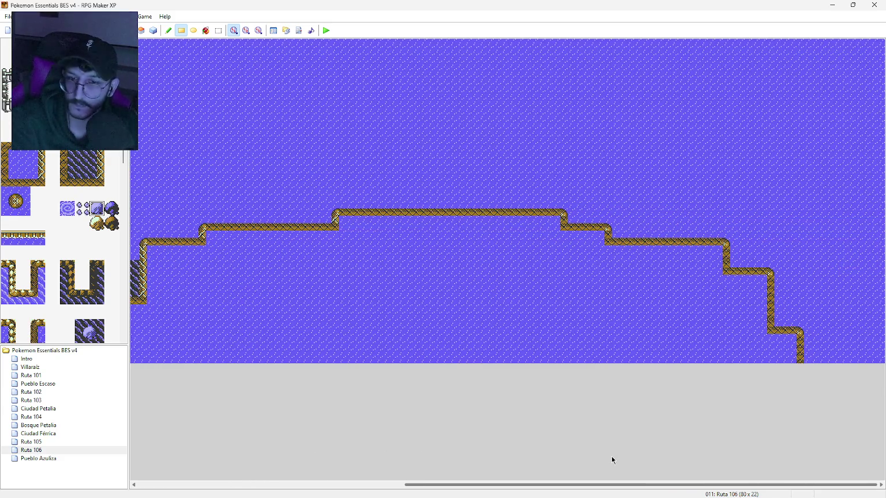
# Widen Ruta 106 further to 90 x 22 tiles
pyautogui.doubleClick(39, 453)
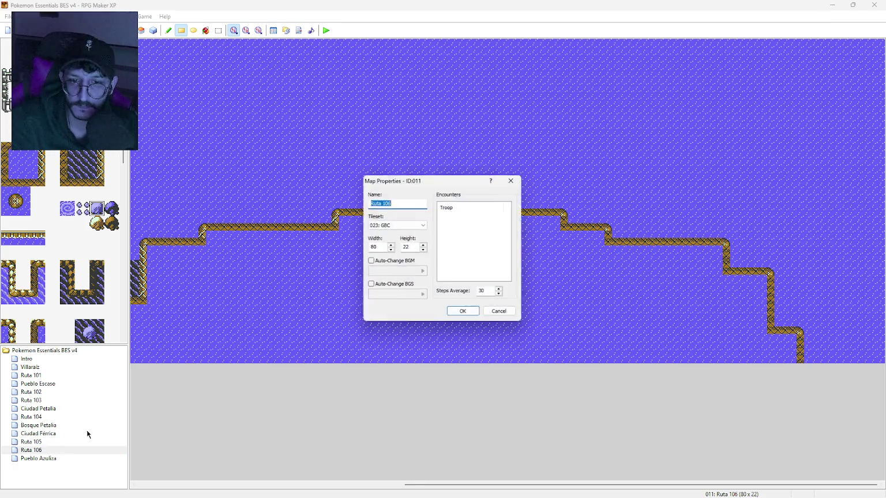
pyautogui.moveTo(380, 246); pyautogui.dragTo(359, 246)
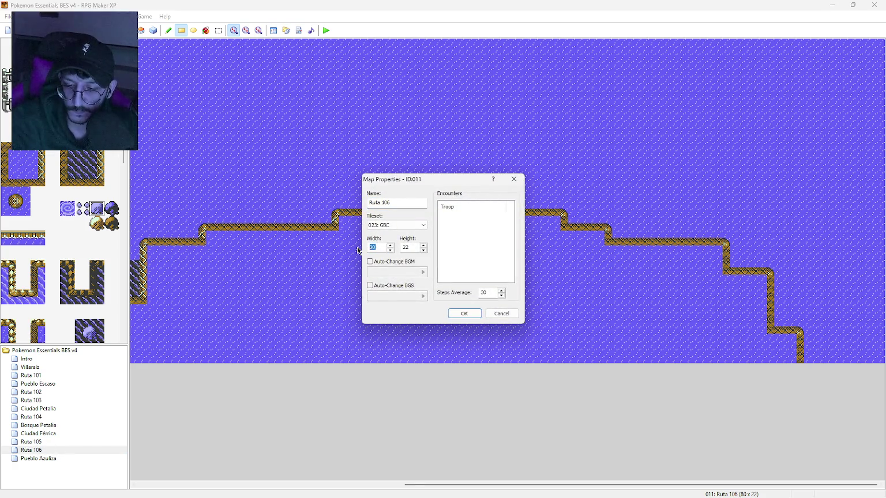
pyautogui.write('90')
pyautogui.click(461, 313)
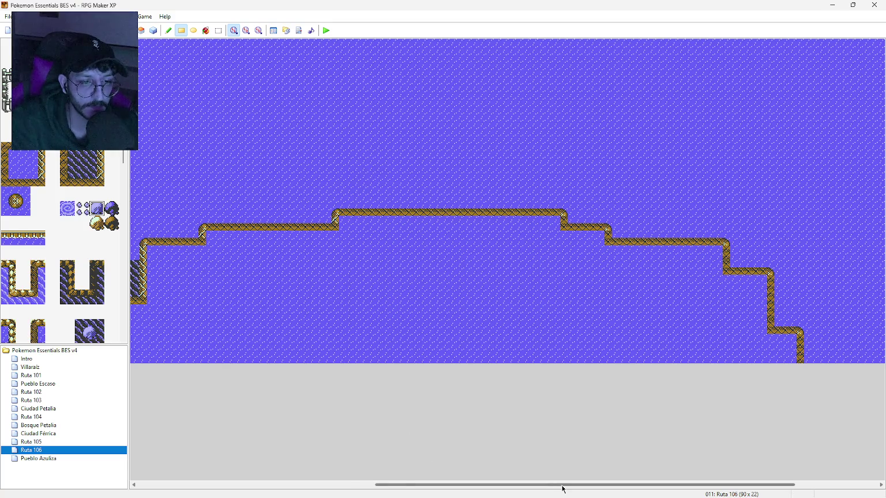
pyautogui.moveTo(561, 486); pyautogui.dragTo(671, 487)
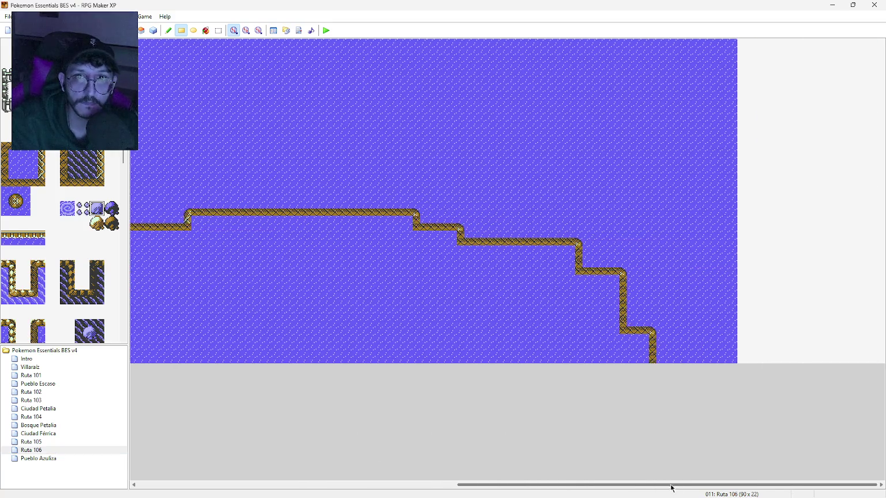
# Flood-fill the empty right-hand area with the water tile
pyautogui.click(22, 164)
pyautogui.click(206, 30)
pyautogui.click(760, 193)
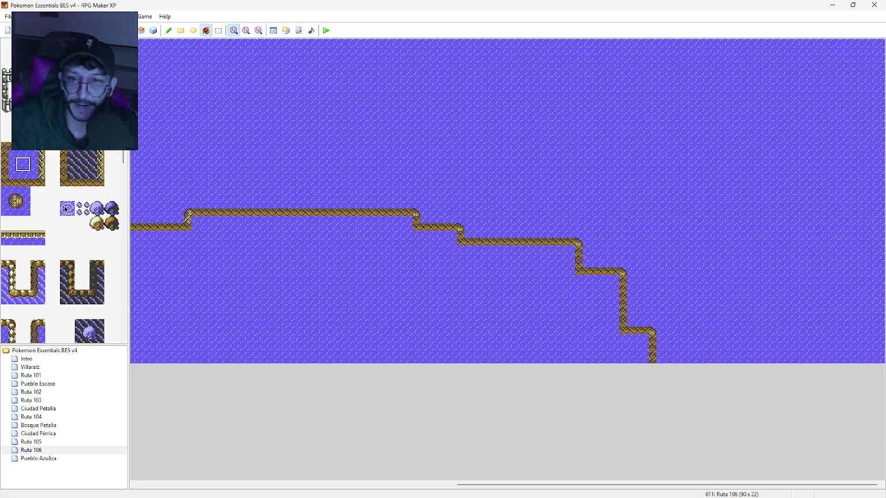
pyautogui.scroll(-10, 70, 234)
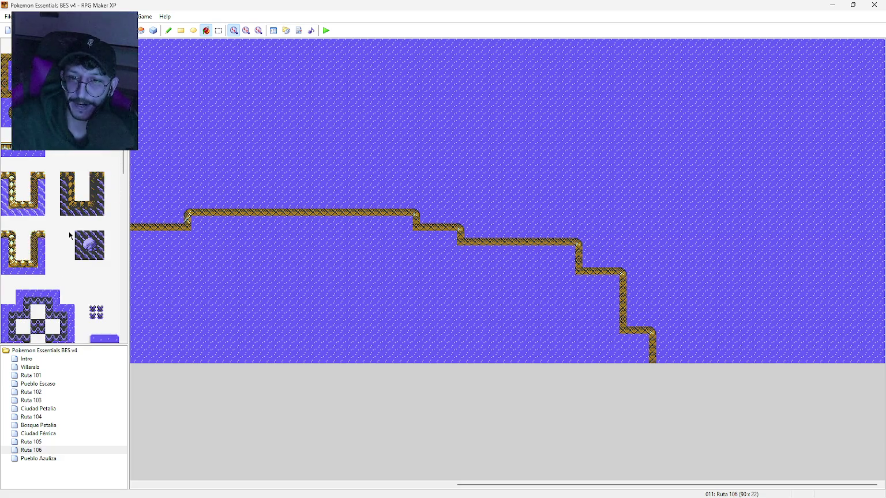
pyautogui.scroll(-5, 77, 225)
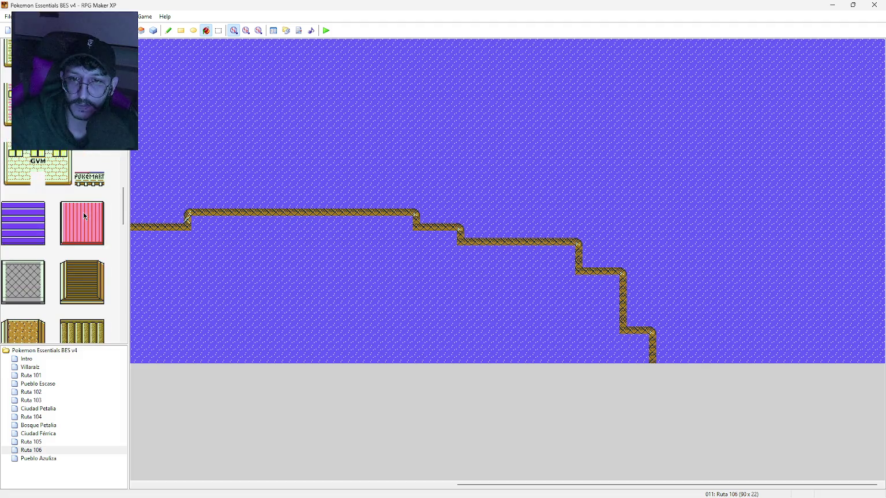
pyautogui.moveTo(124, 206); pyautogui.dragTo(123, 244)
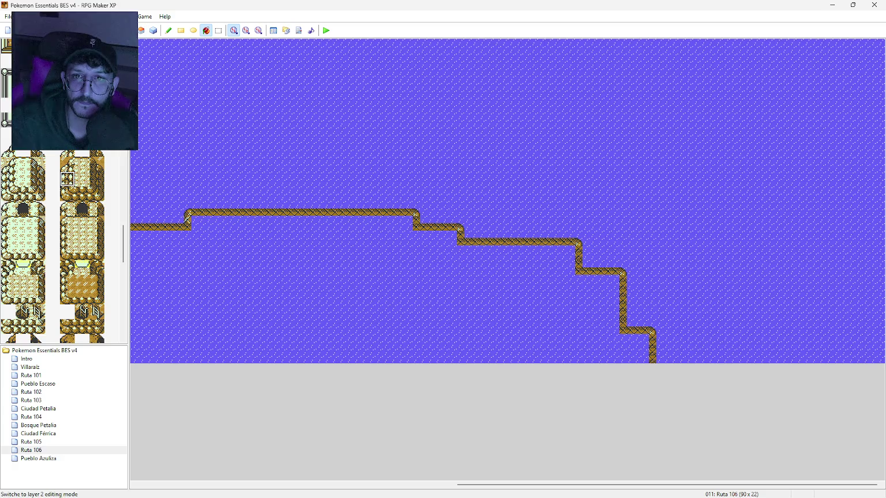
pyautogui.click(689, 360)
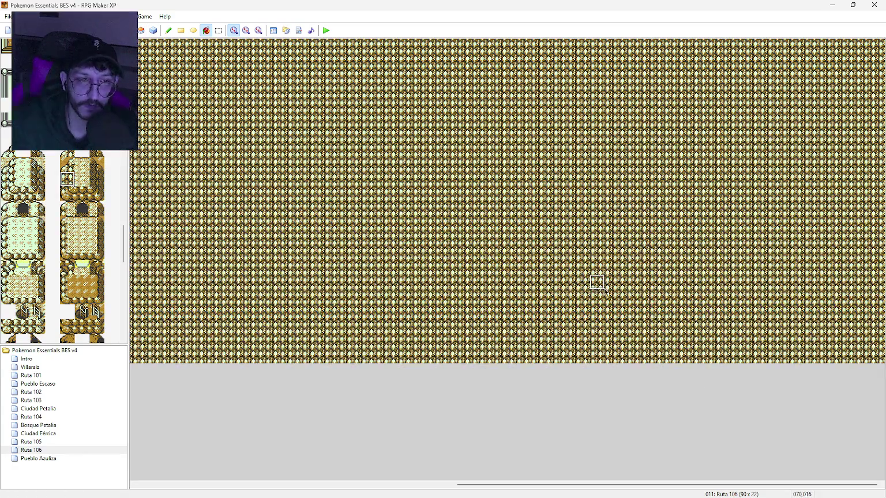
pyautogui.hotkey('ctrl', 'z')
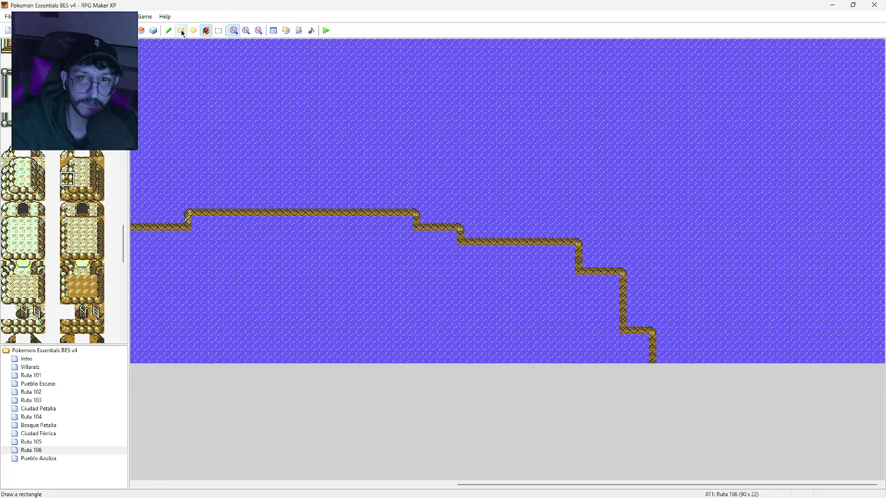
# With the Rectangle tool, paint a capped two-tile rocky cliff strip, a sandy strip and a rounded left corner
pyautogui.click(181, 30)
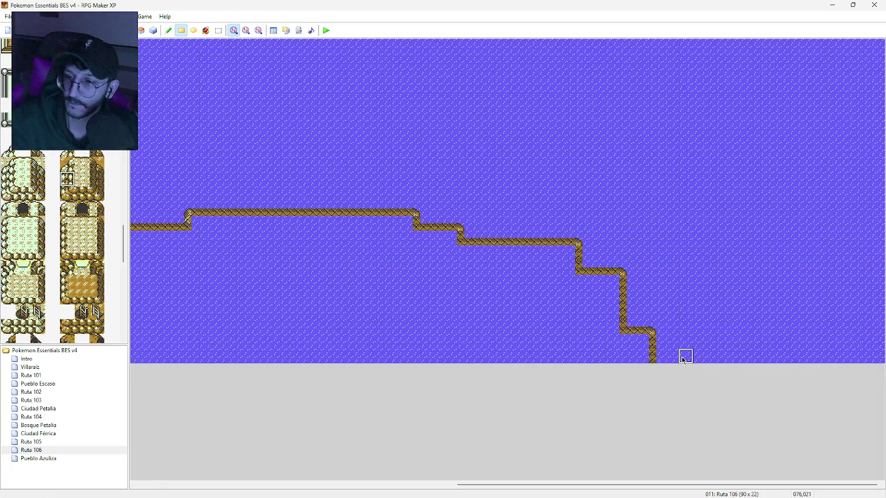
pyautogui.moveTo(684, 360); pyautogui.dragTo(685, 346)
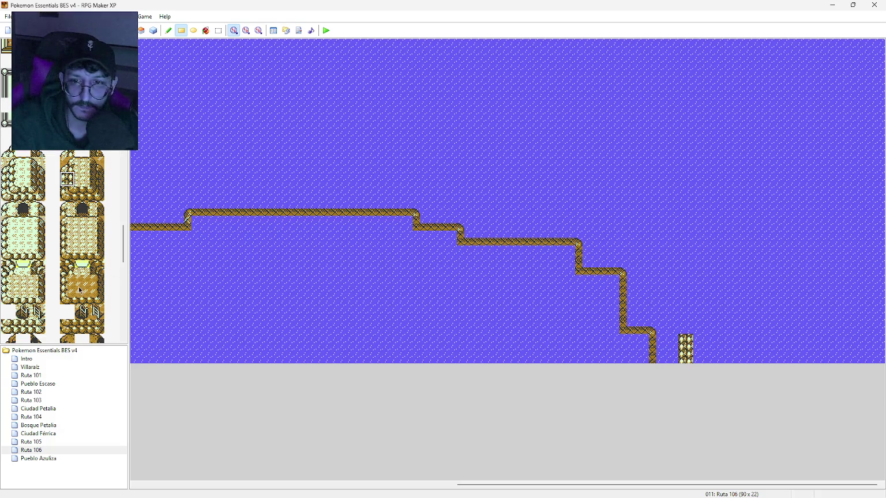
pyautogui.click(68, 151)
pyautogui.click(685, 330)
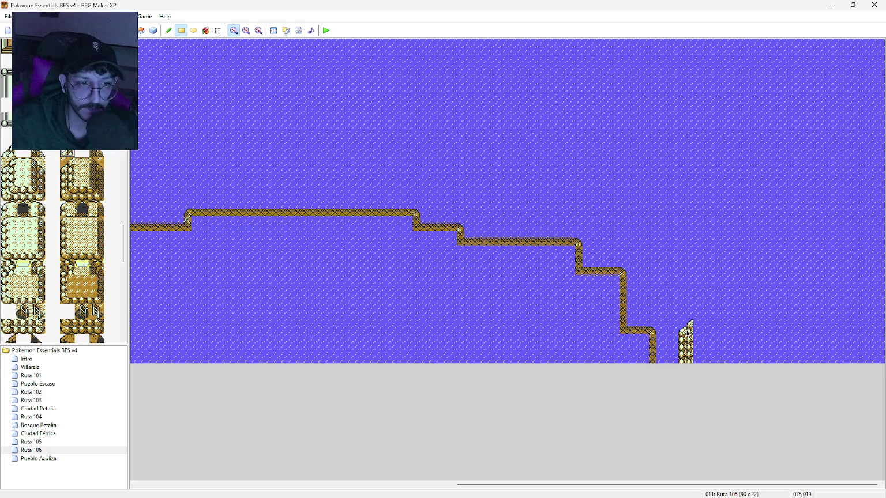
pyautogui.click(83, 165)
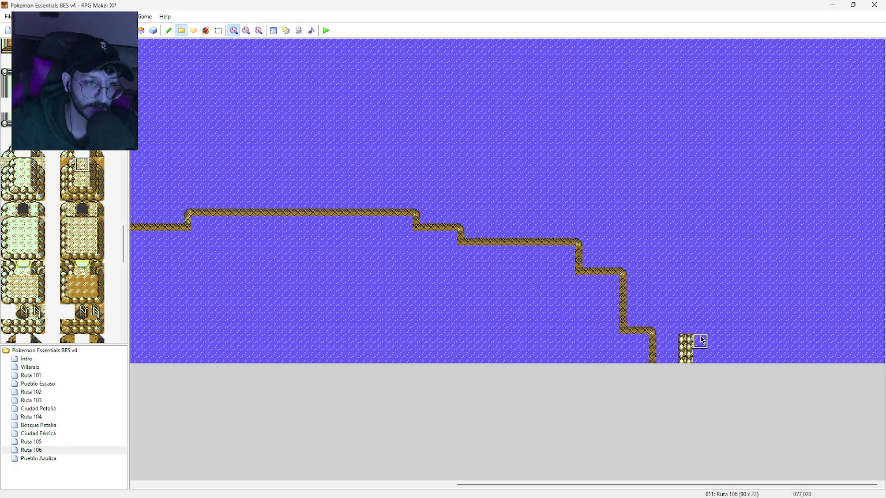
pyautogui.moveTo(702, 341); pyautogui.dragTo(717, 341)
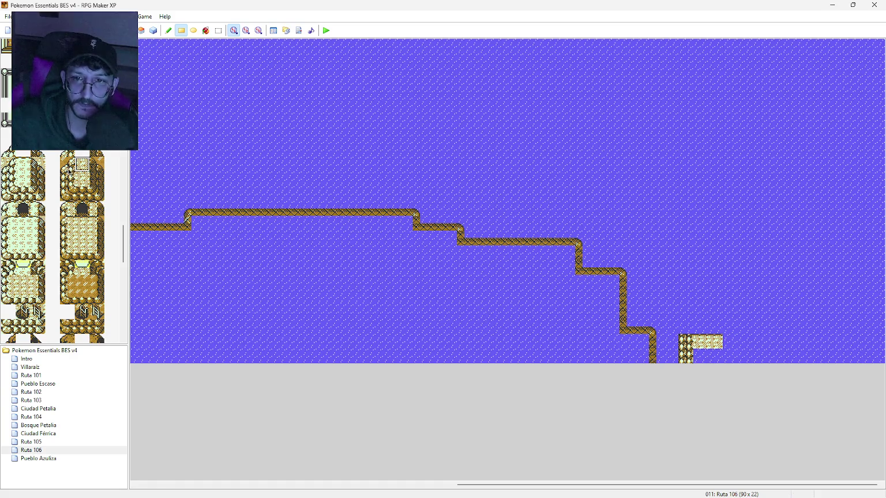
pyautogui.click(67, 152)
pyautogui.click(686, 342)
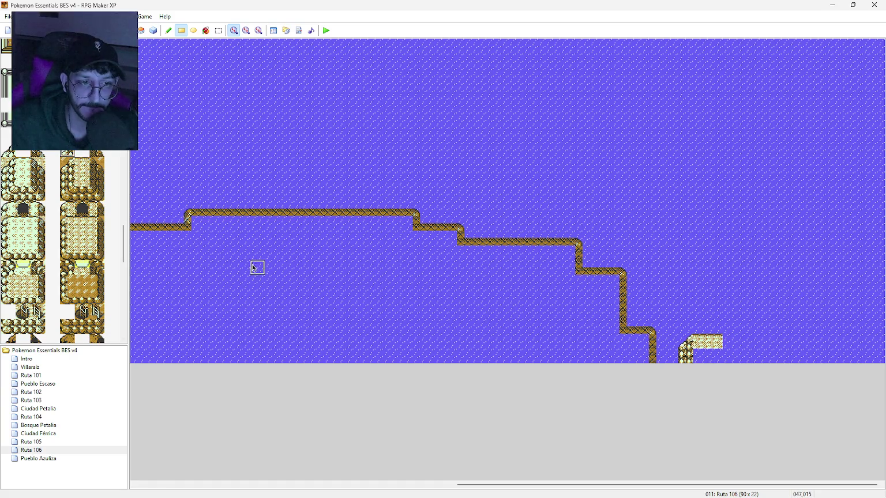
# Add a rocky tile above the sandy strip and two sandy tiles for the next step
pyautogui.click(81, 165)
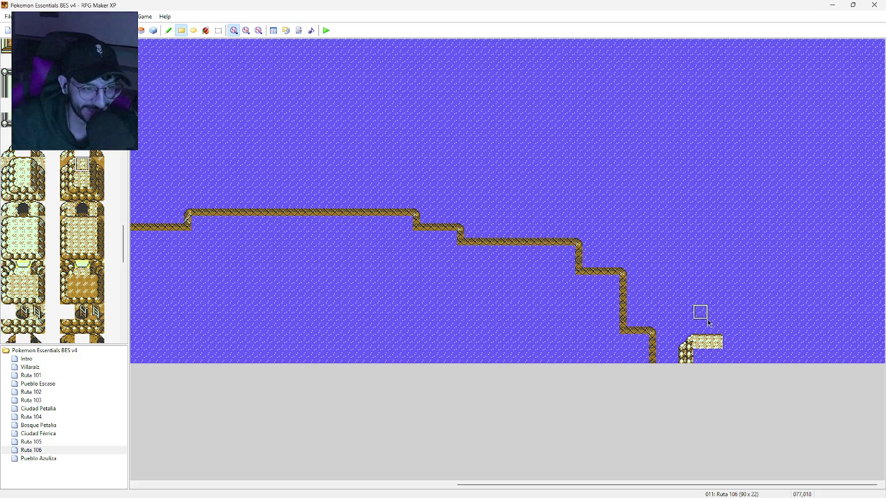
pyautogui.click(68, 178)
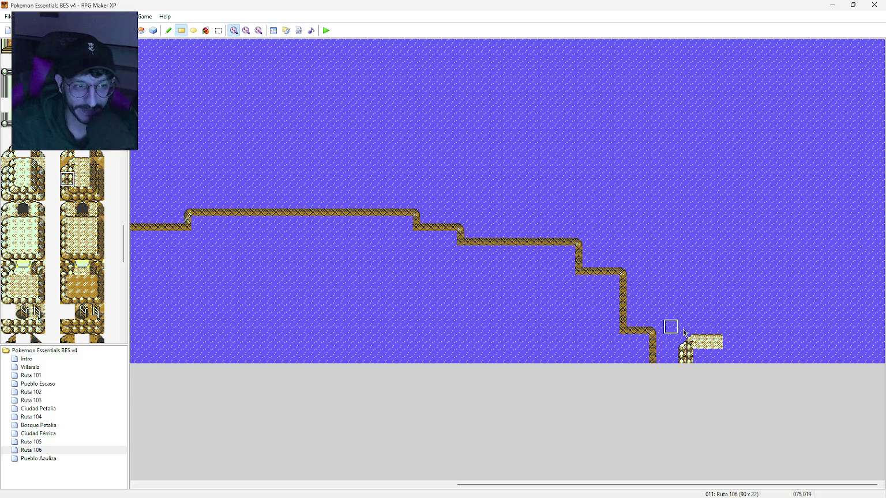
pyautogui.click(715, 326)
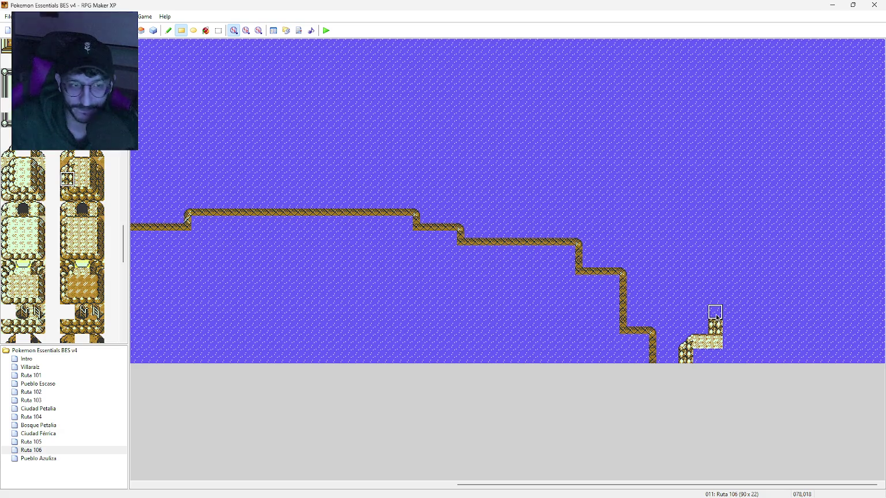
pyautogui.click(69, 154)
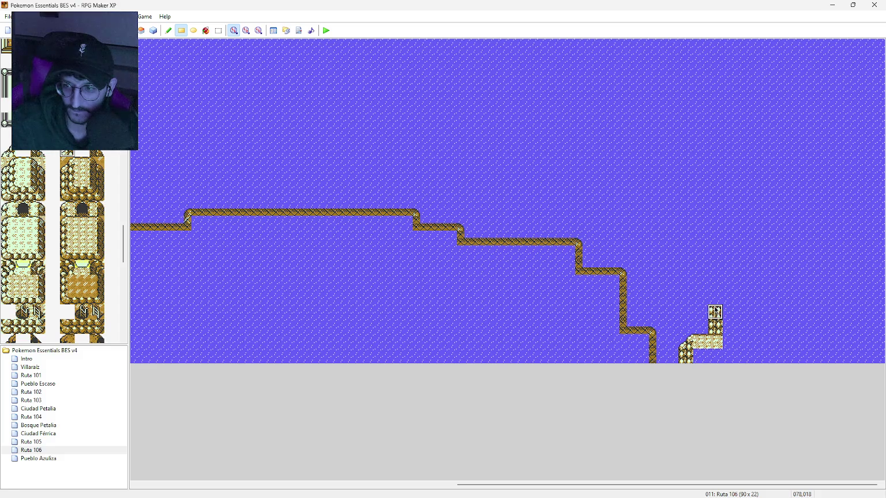
pyautogui.click(82, 164)
pyautogui.moveTo(731, 311); pyautogui.dragTo(745, 313)
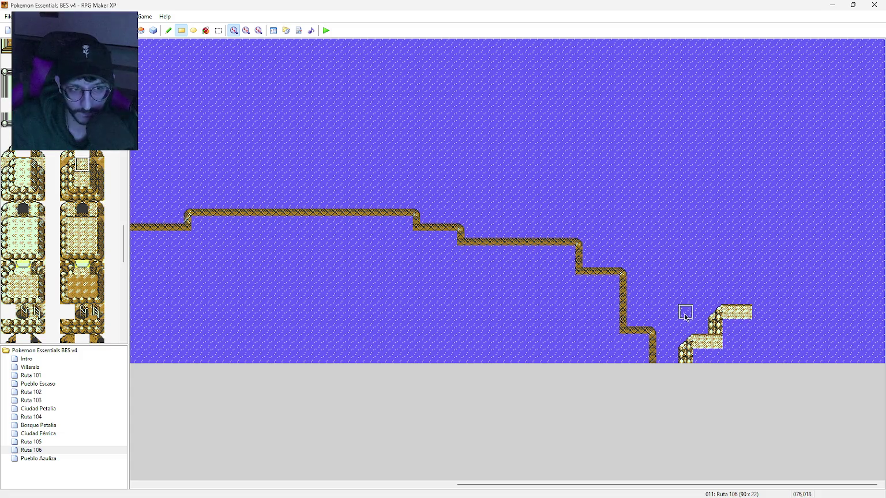
# Build a rocky column upward, capped with a corner tile, with two ledge tiles to its right
pyautogui.click(68, 180)
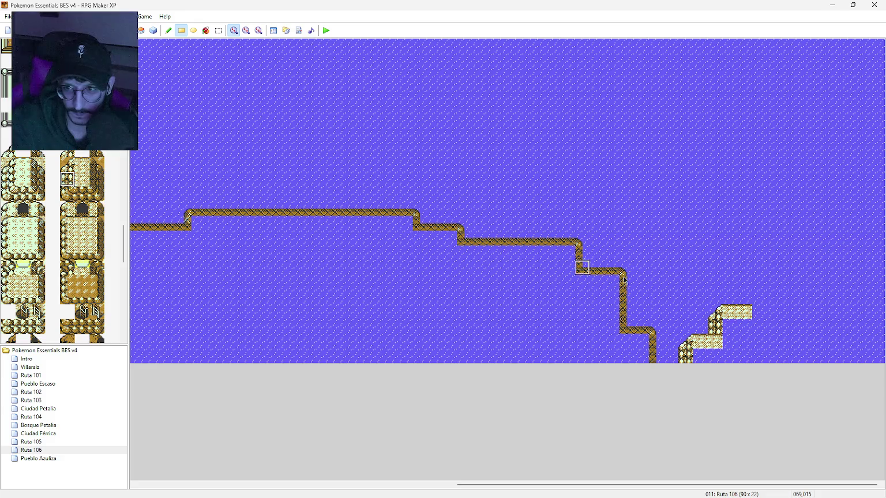
pyautogui.click(747, 297)
pyautogui.click(745, 283)
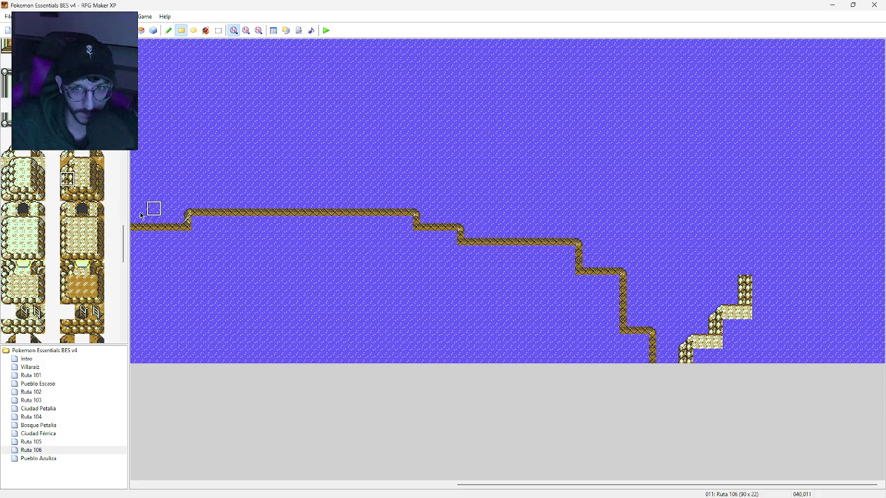
pyautogui.click(68, 164)
pyautogui.click(745, 268)
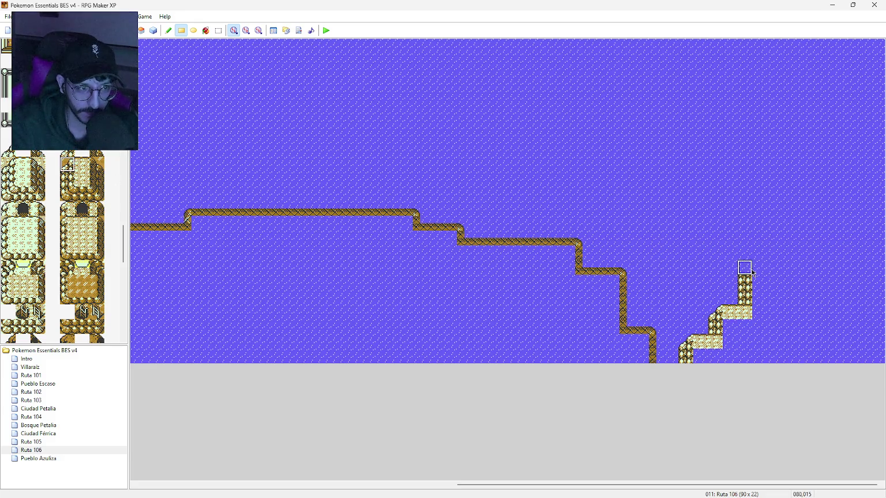
pyautogui.click(68, 151)
pyautogui.click(745, 268)
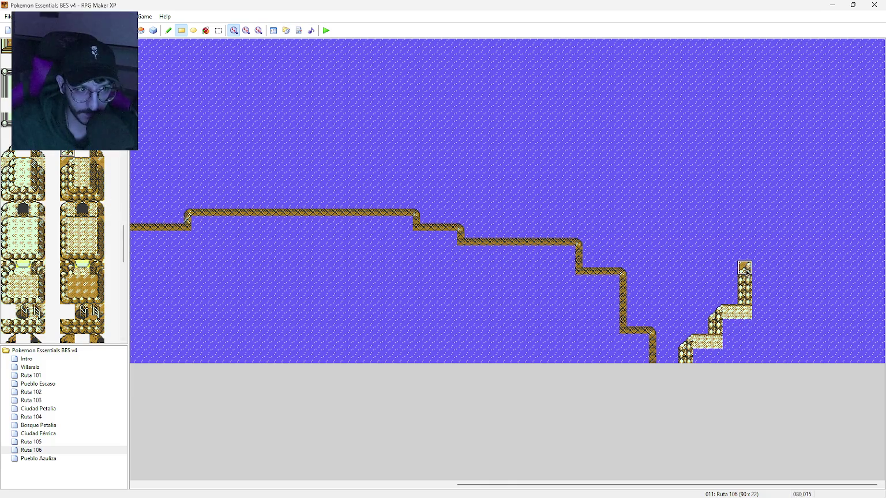
pyautogui.click(81, 166)
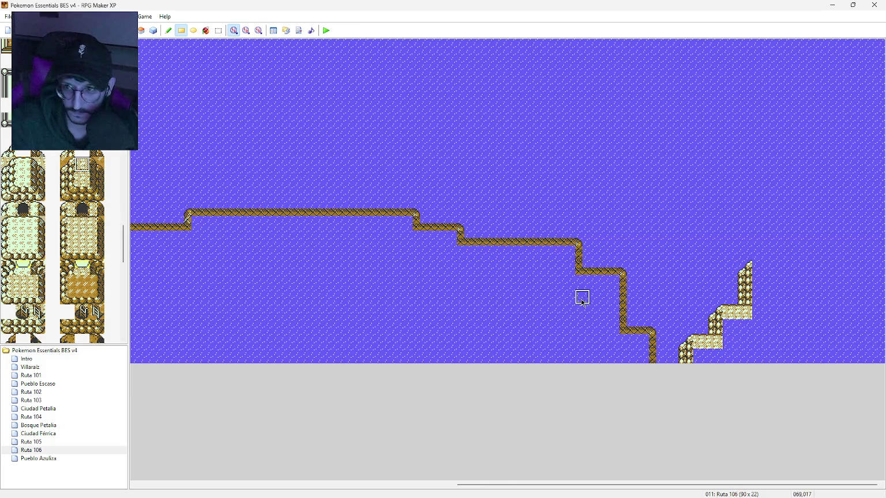
pyautogui.click(761, 269)
pyautogui.click(775, 270)
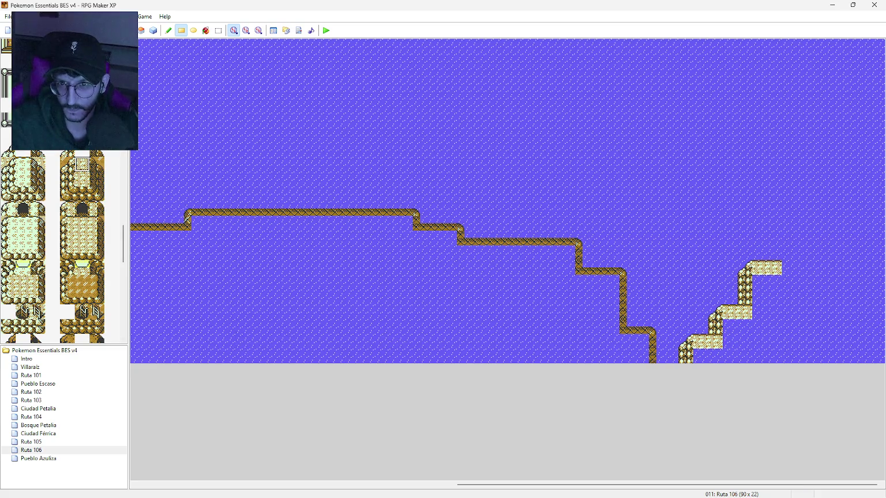
# Paint the plateau's right edge down to the bottom and fill its interior with light sand
pyautogui.click(84, 179)
pyautogui.moveTo(774, 277); pyautogui.dragTo(774, 361)
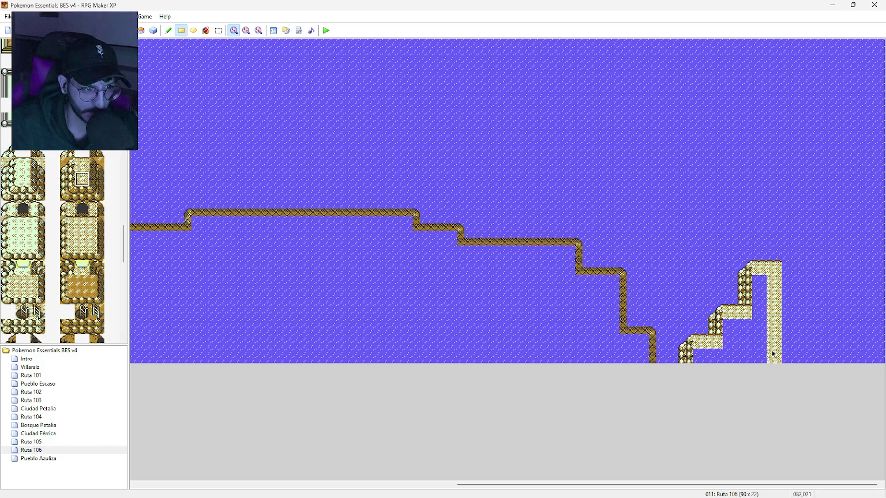
pyautogui.moveTo(712, 351)
pyautogui.mouseDown()
pyautogui.moveTo(701, 356)
pyautogui.moveTo(766, 358)
pyautogui.moveTo(733, 332)
pyautogui.moveTo(758, 345)
pyautogui.moveTo(760, 283)
pyautogui.moveTo(761, 315)
pyautogui.mouseUp()
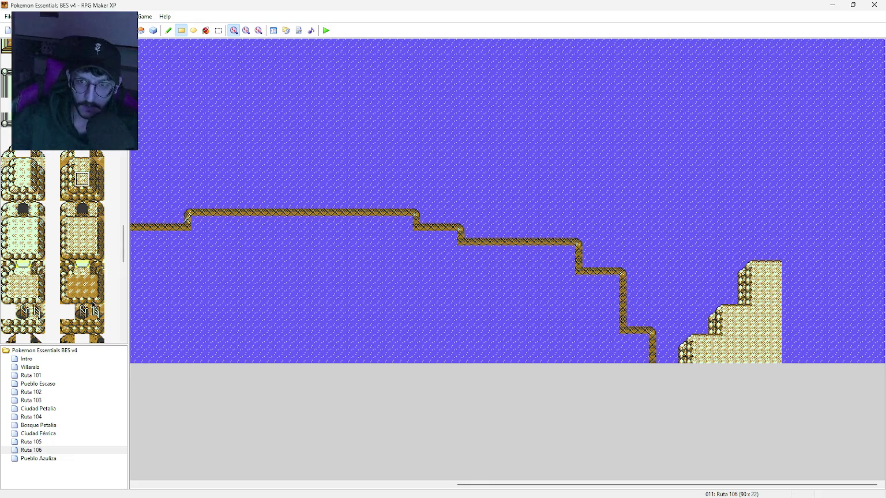
pyautogui.scroll(10, 93, 304)
pyautogui.scroll(5, 92, 190)
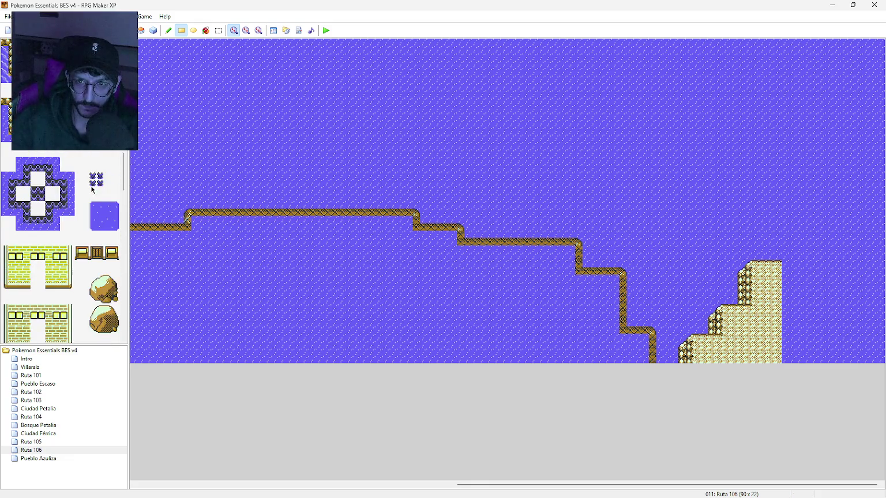
pyautogui.click(97, 179)
pyautogui.moveTo(793, 265); pyautogui.dragTo(877, 268)
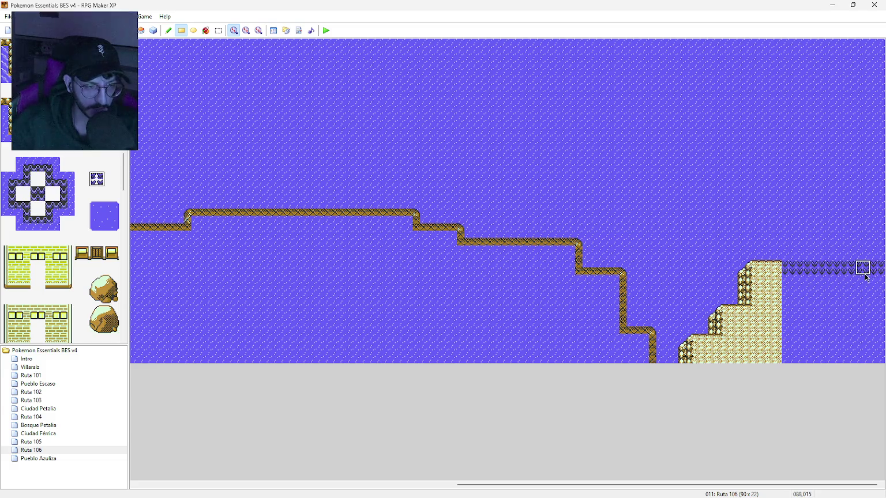
pyautogui.doubleClick(86, 449)
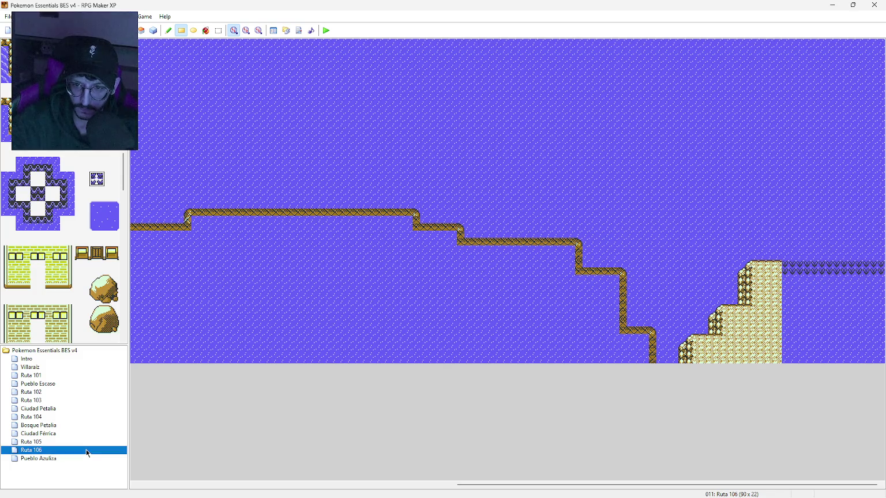
pyautogui.click(374, 248)
pyautogui.write('83')
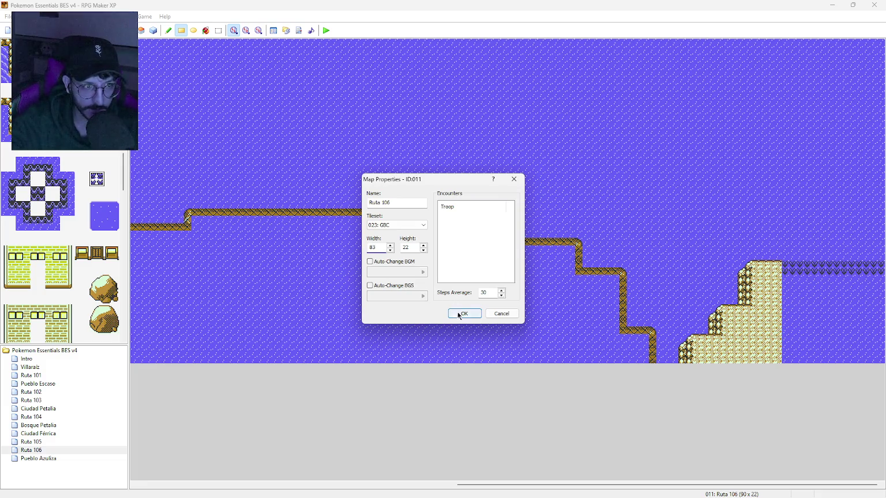
pyautogui.click(460, 315)
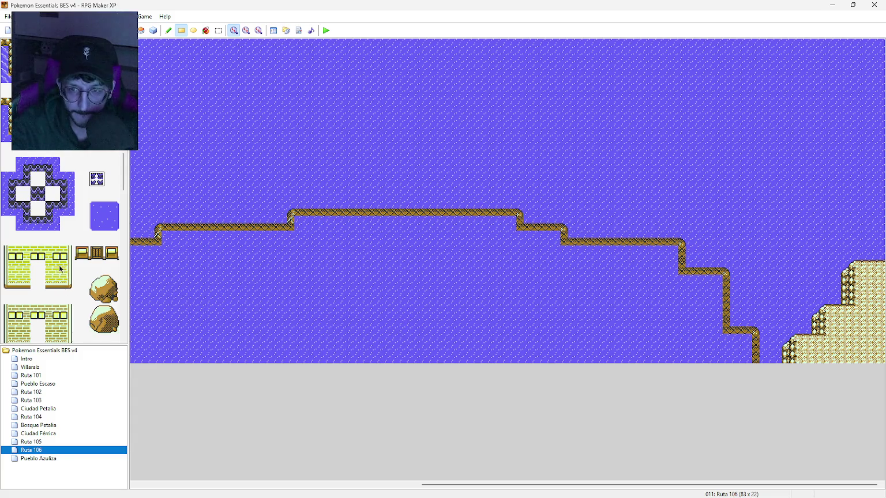
pyautogui.scroll(-10, 63, 288)
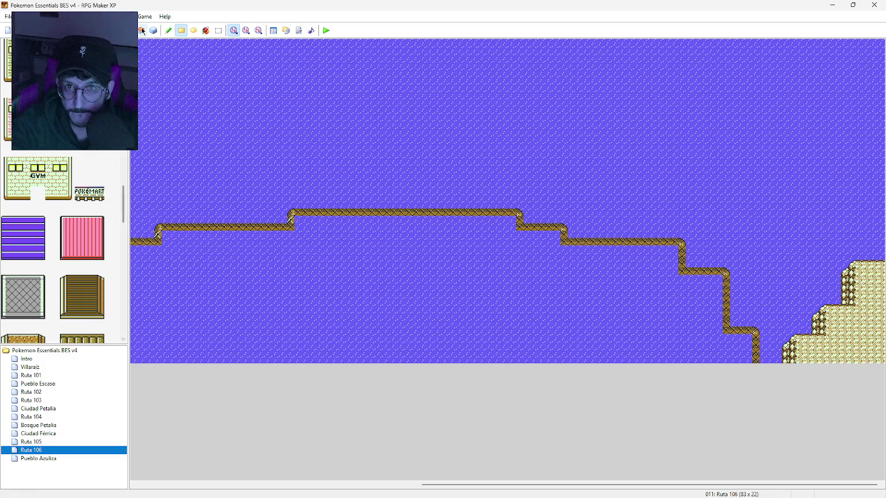
# Select the two-tile palm tree pattern and paint a row along the sand's bottom edge
pyautogui.scroll(-6, 125, 237)
pyautogui.moveTo(125, 237)
pyautogui.mouseDown()
pyautogui.moveTo(89, 293)
pyautogui.moveTo(85, 286)
pyautogui.mouseUp()
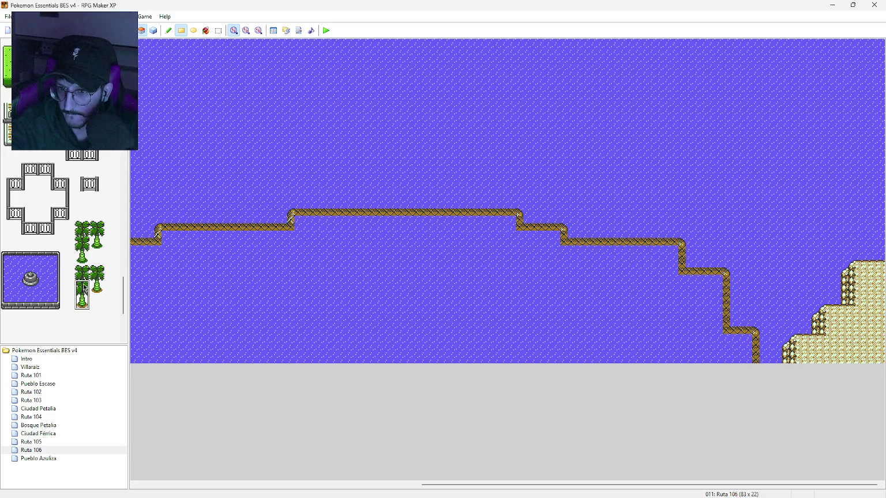
pyautogui.moveTo(85, 281); pyautogui.dragTo(84, 270)
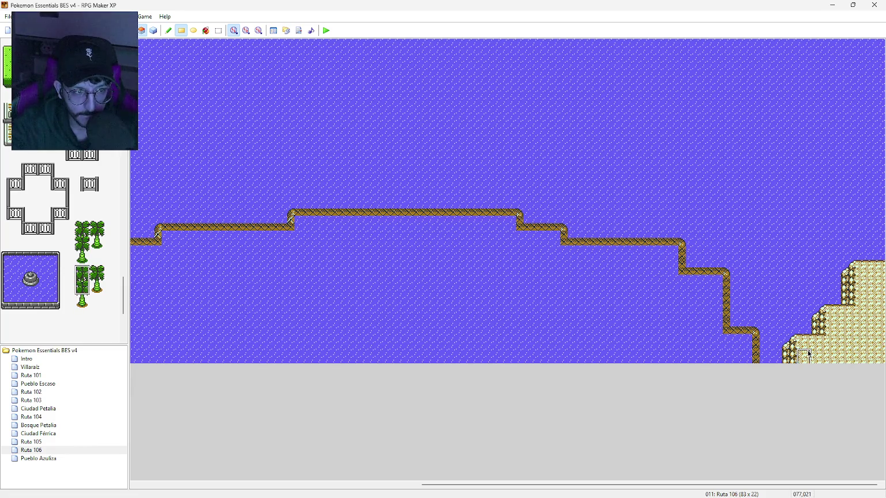
pyautogui.moveTo(809, 348); pyautogui.dragTo(823, 348)
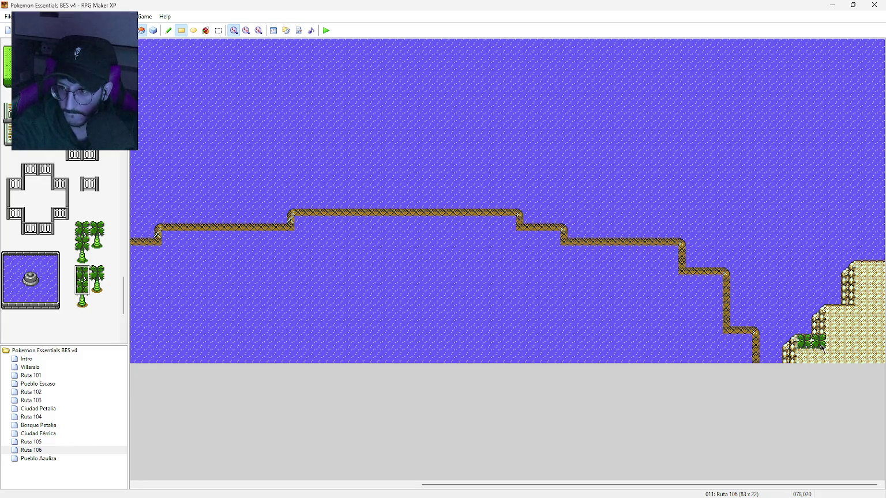
pyautogui.moveTo(822, 347); pyautogui.dragTo(882, 351)
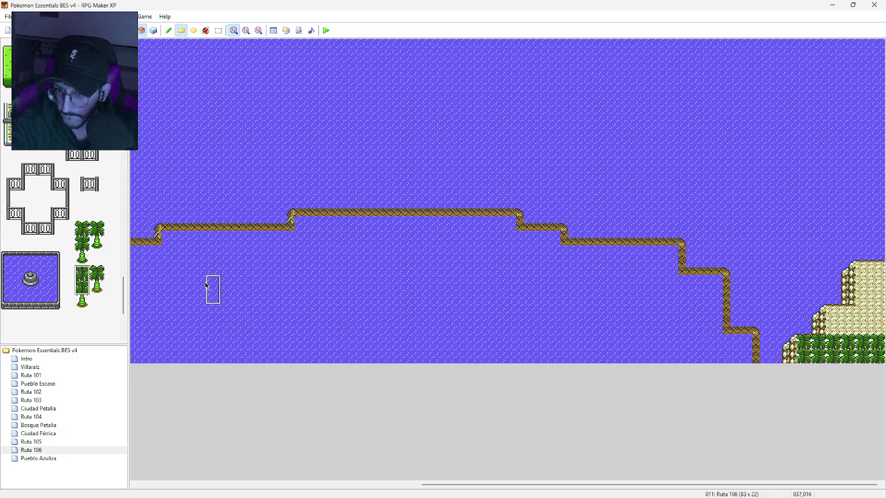
# Fill out the row with single palm trees and two-tile-tall palms at its middle and right end
pyautogui.click(81, 303)
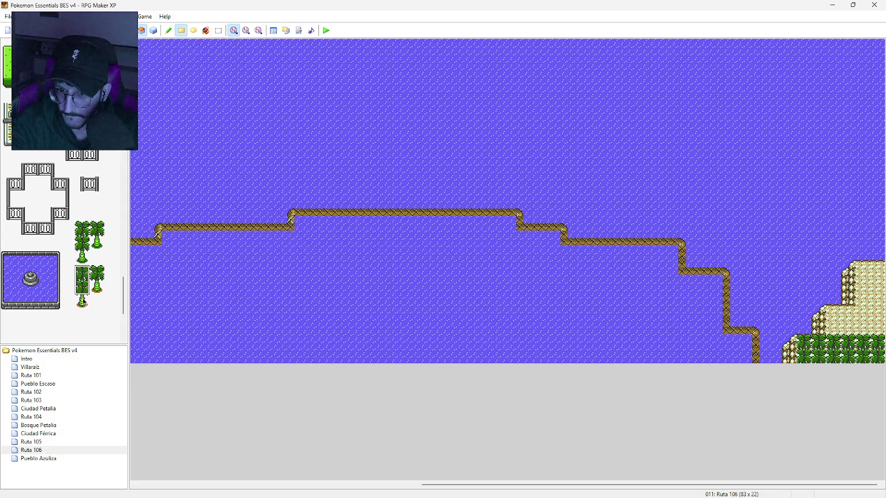
pyautogui.click(848, 357)
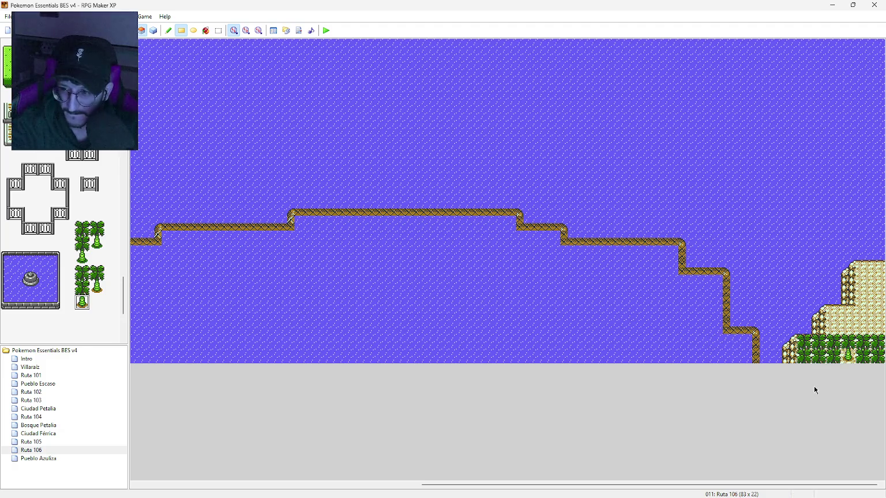
pyautogui.click(877, 356)
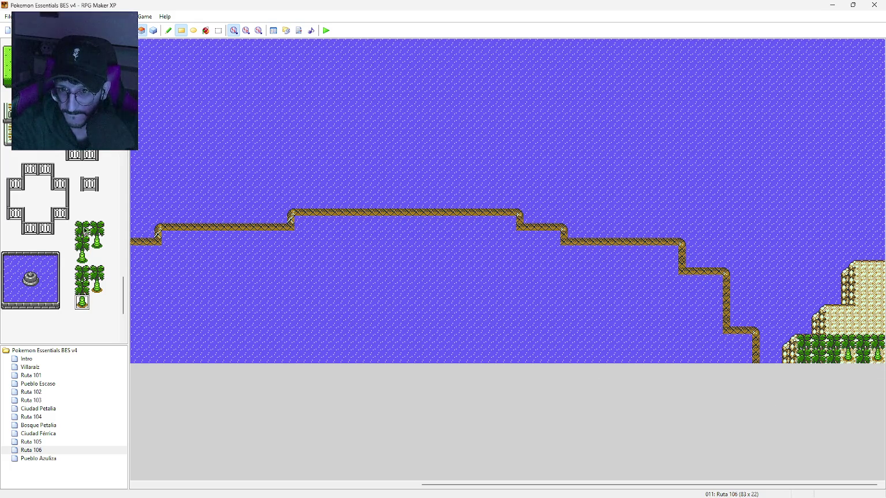
pyautogui.click(81, 272)
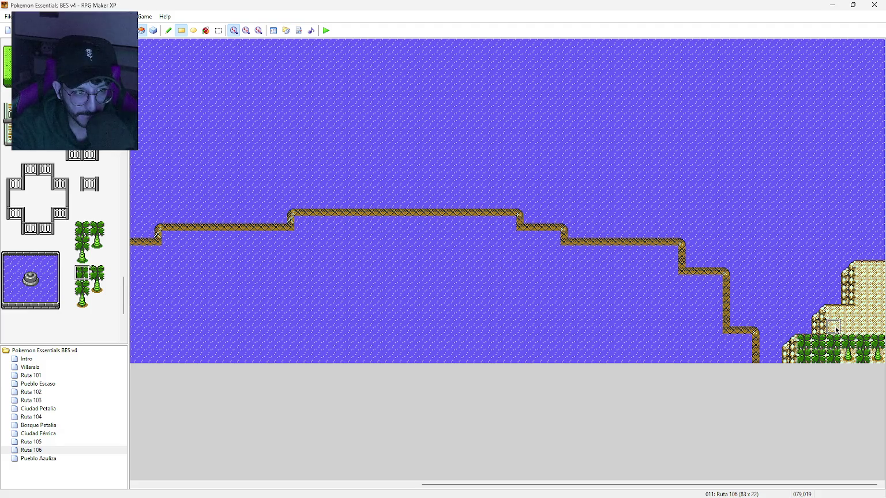
pyautogui.click(807, 341)
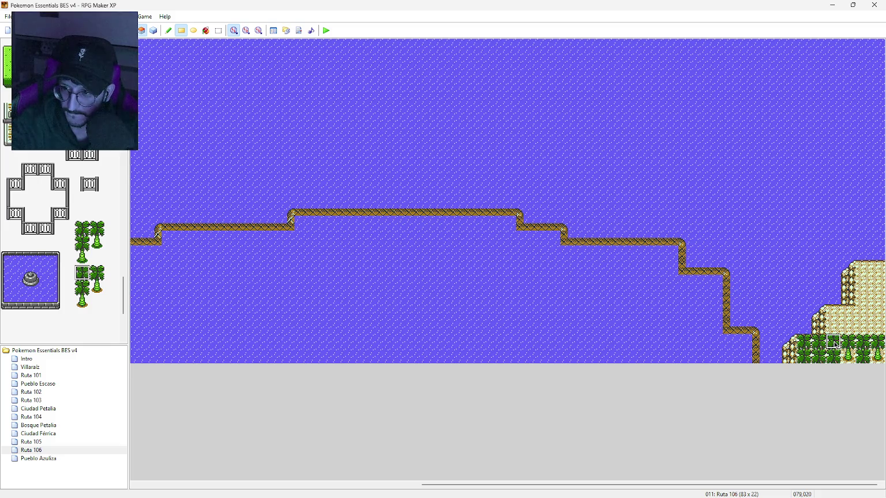
pyautogui.click(848, 341)
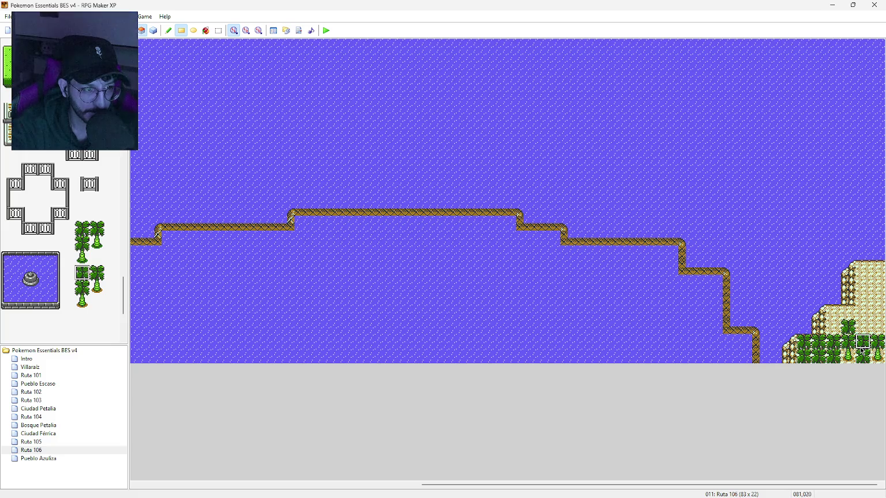
pyautogui.moveTo(83, 272); pyautogui.dragTo(82, 287)
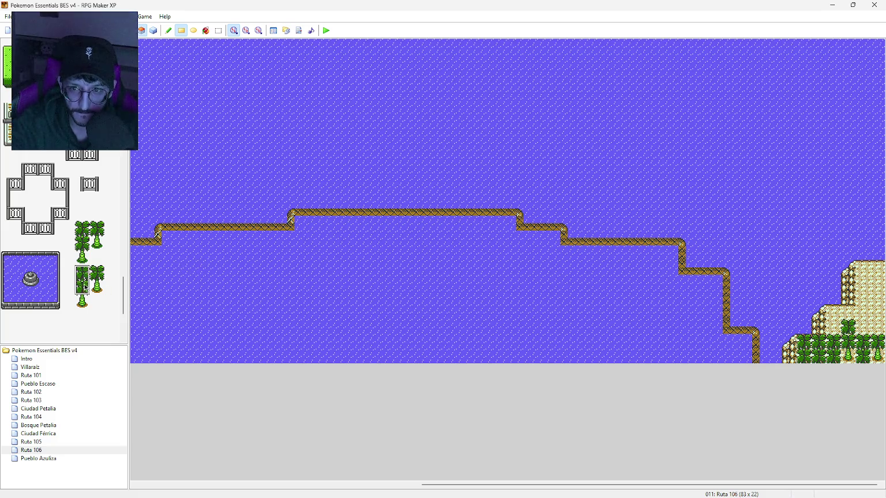
pyautogui.click(851, 333)
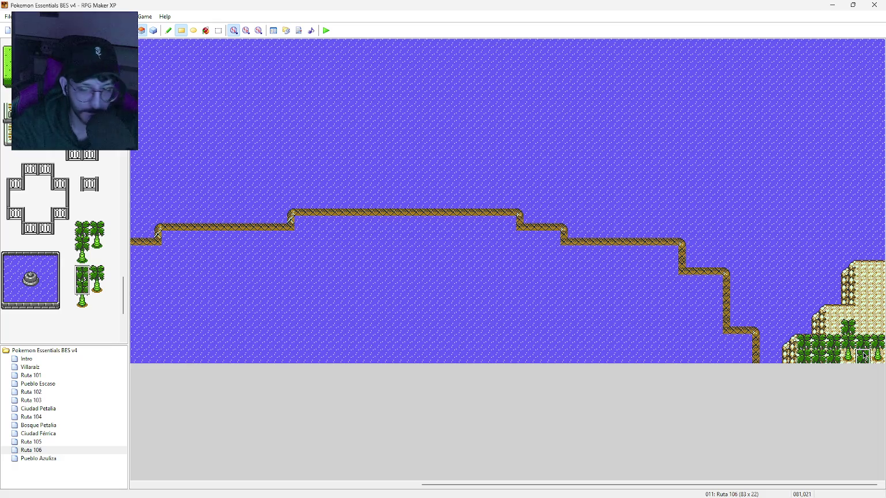
pyautogui.moveTo(879, 328); pyautogui.dragTo(878, 343)
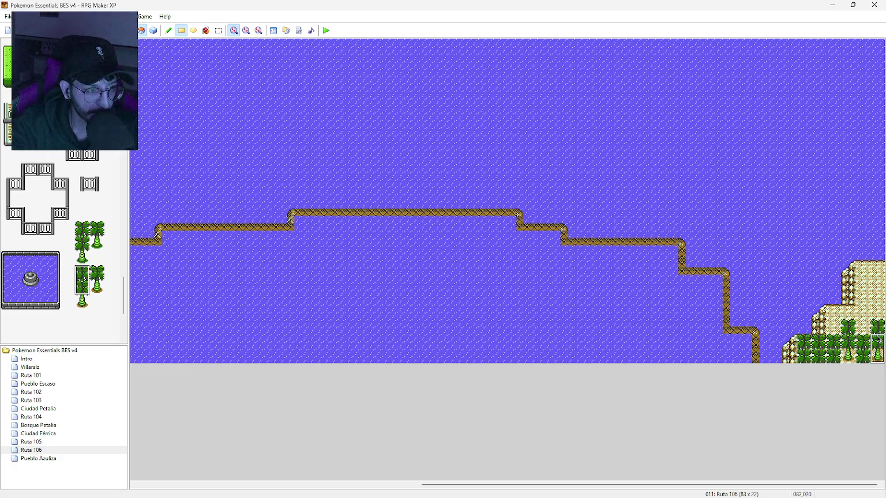
# Plant palm trees on the upper sand ledges and across the top-right plateau
pyautogui.click(865, 313)
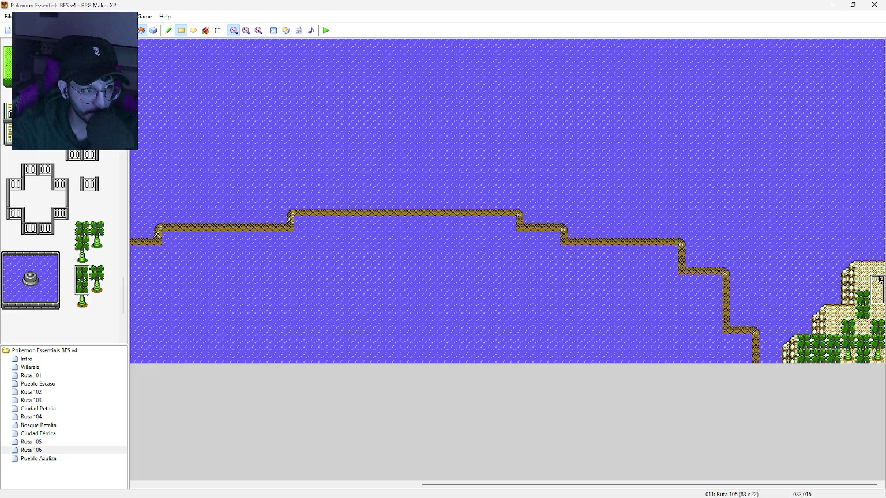
pyautogui.moveTo(879, 280); pyautogui.dragTo(880, 295)
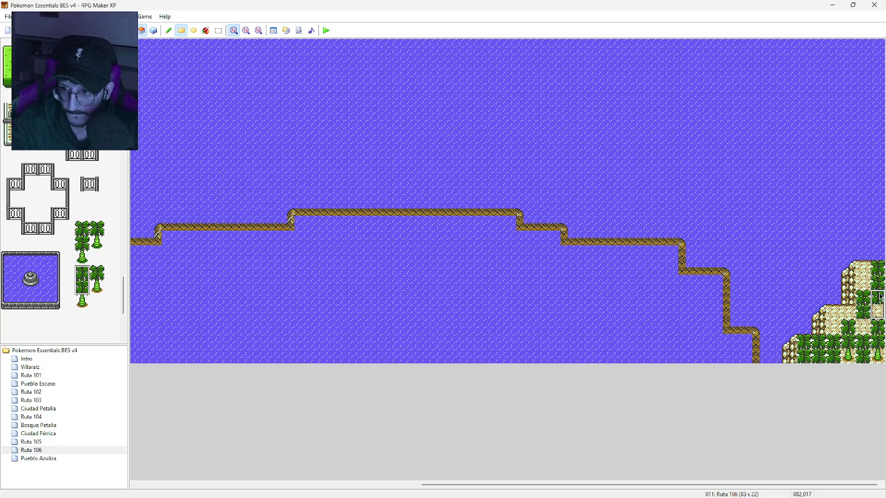
pyautogui.click(834, 312)
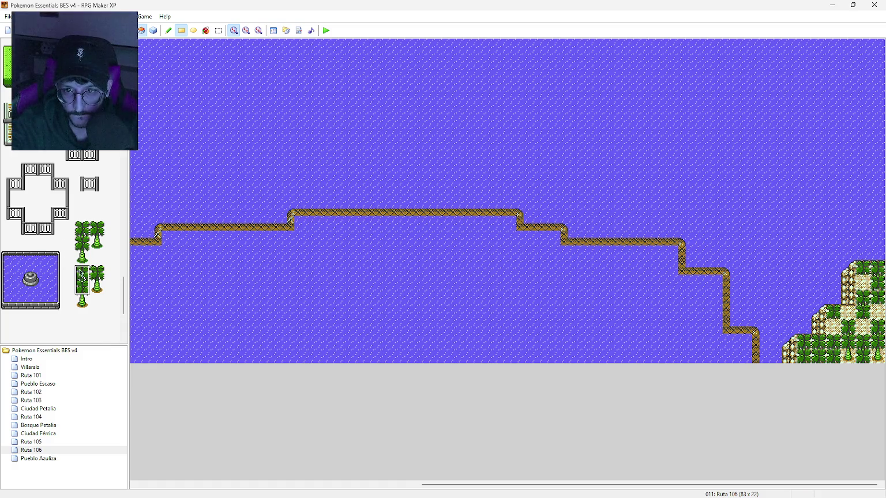
pyautogui.click(97, 272)
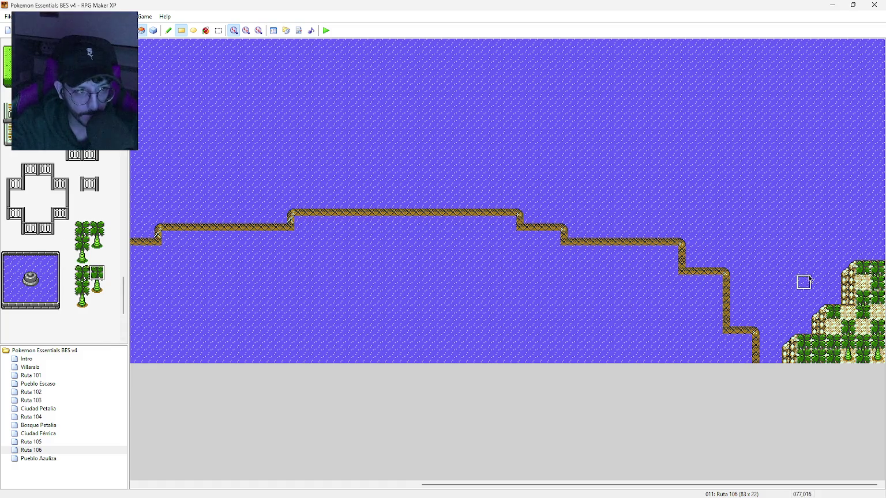
pyautogui.moveTo(864, 252); pyautogui.dragTo(874, 276)
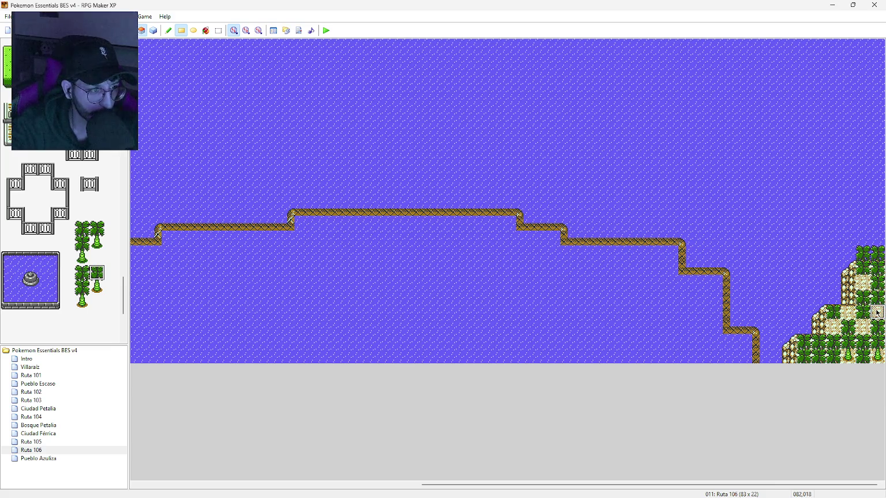
# Add tree-base tiles under the right-side palms, then select the Fill tool
pyautogui.click(96, 290)
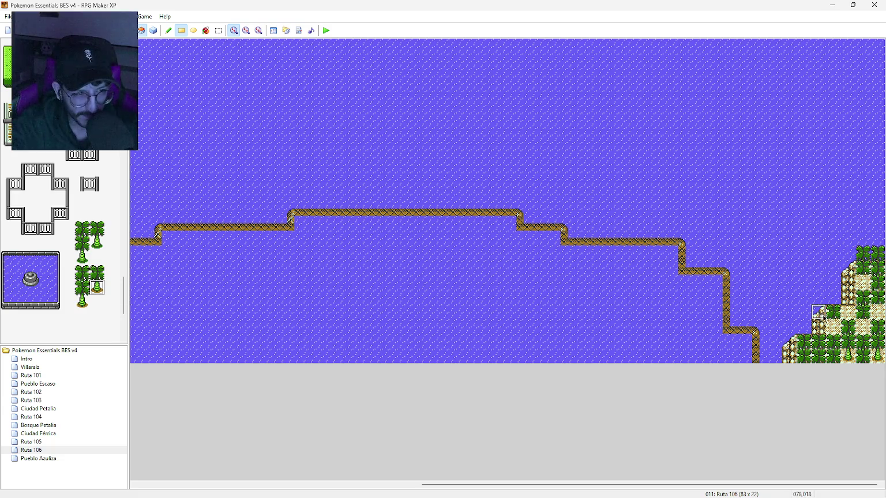
pyautogui.click(834, 326)
pyautogui.click(863, 326)
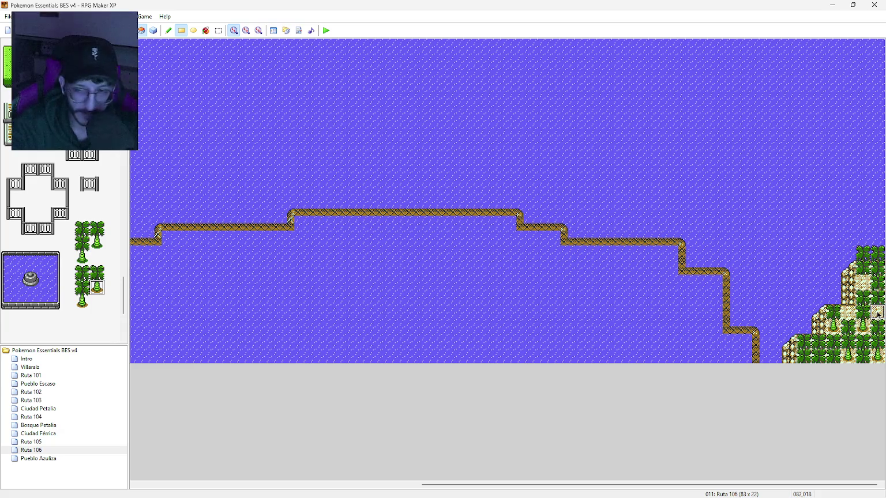
pyautogui.click(864, 282)
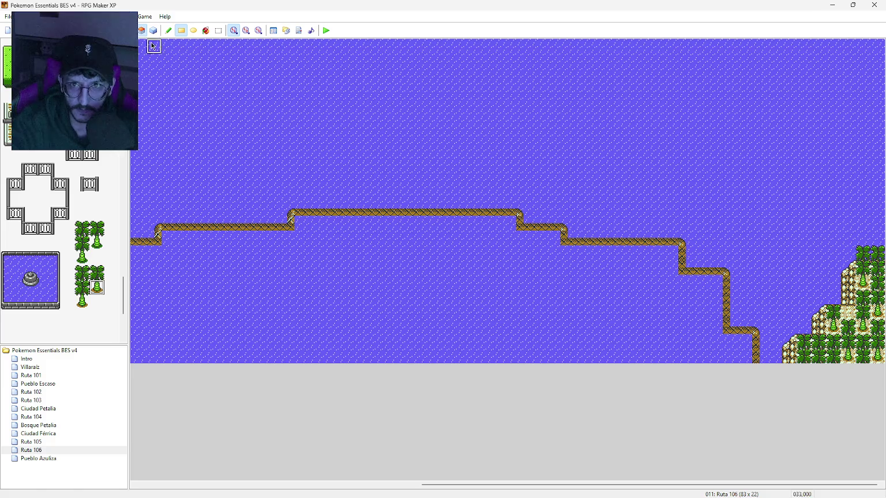
pyautogui.click(206, 30)
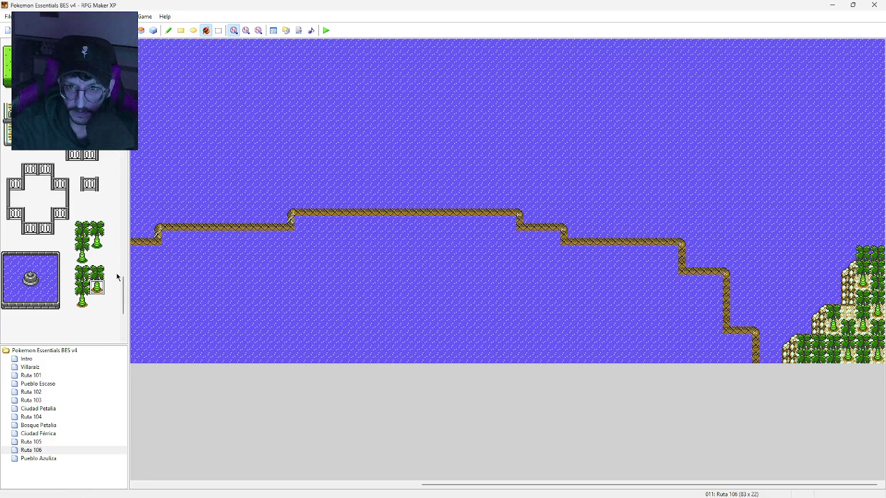
pyautogui.scroll(10, 117, 278)
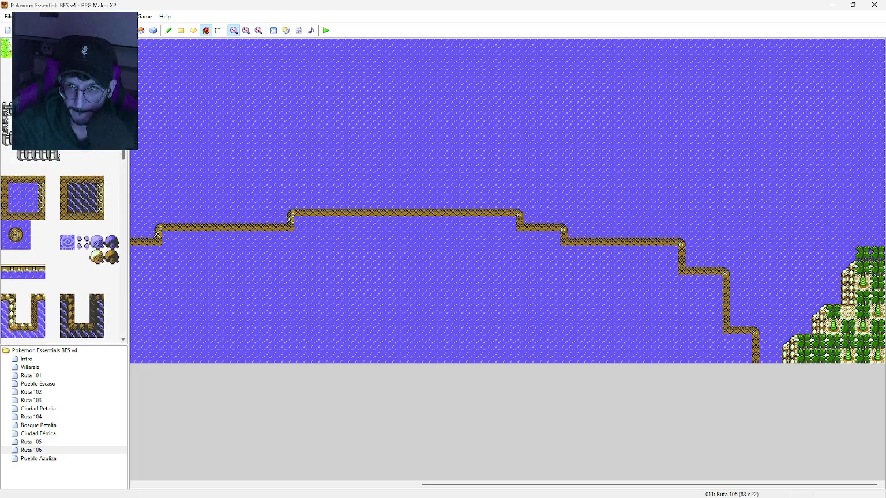
# Bucket-fill the sea inside the shoreline with pale-green ground, then undo a trial brown-dotted grass fill
pyautogui.scroll(10, 63, 248)
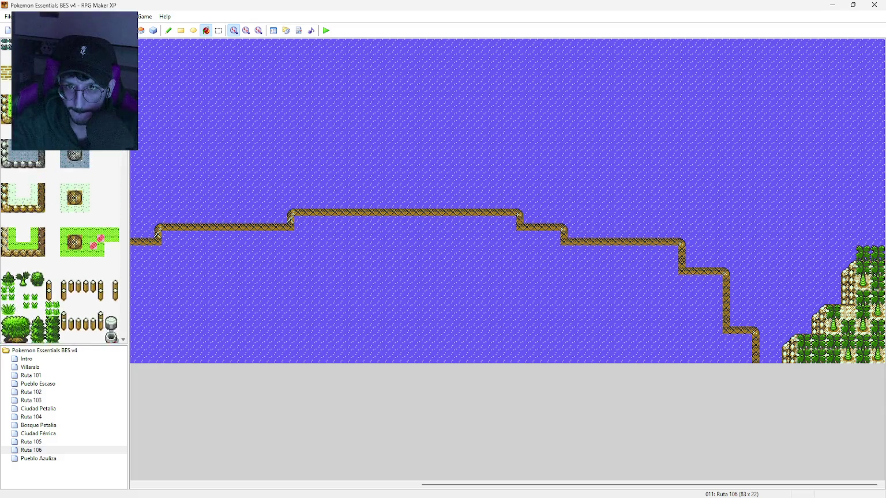
pyautogui.scroll(5, 63, 190)
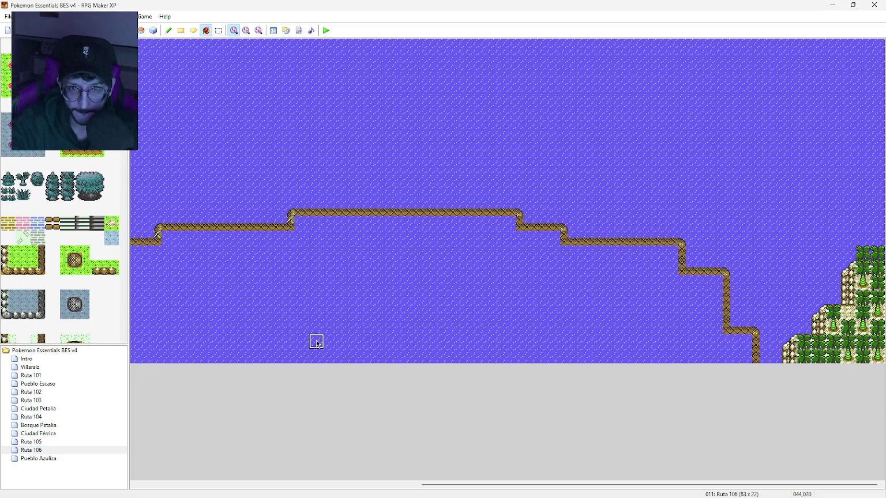
pyautogui.click(316, 341)
pyautogui.moveTo(558, 484)
pyautogui.mouseDown()
pyautogui.moveTo(572, 485)
pyautogui.moveTo(491, 486)
pyautogui.moveTo(508, 485)
pyautogui.mouseUp()
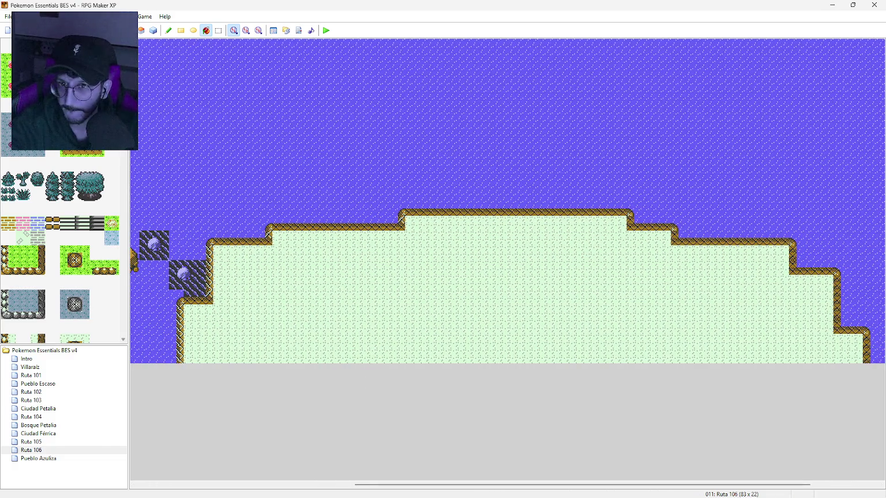
pyautogui.click(234, 282)
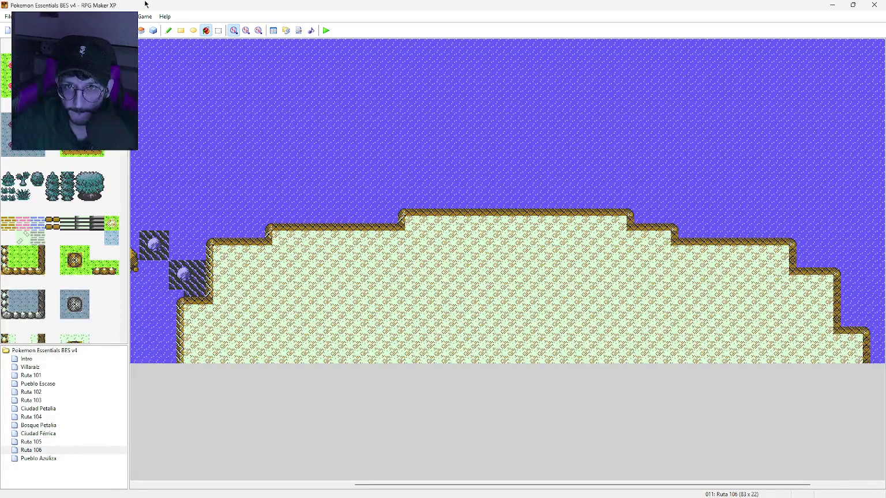
pyautogui.hotkey('ctrl', 'z')
# Use the pencil to place seven brown flower tufts at scattered spots on the island grass
pyautogui.click(168, 30)
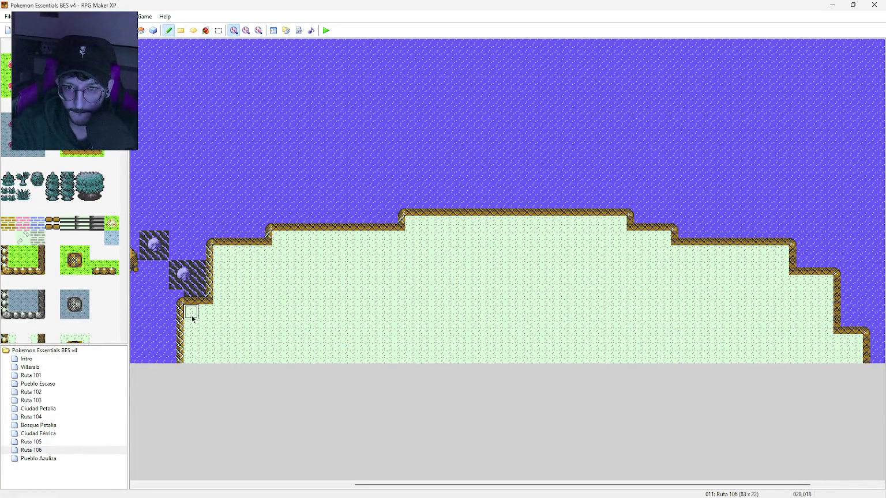
pyautogui.click(501, 239)
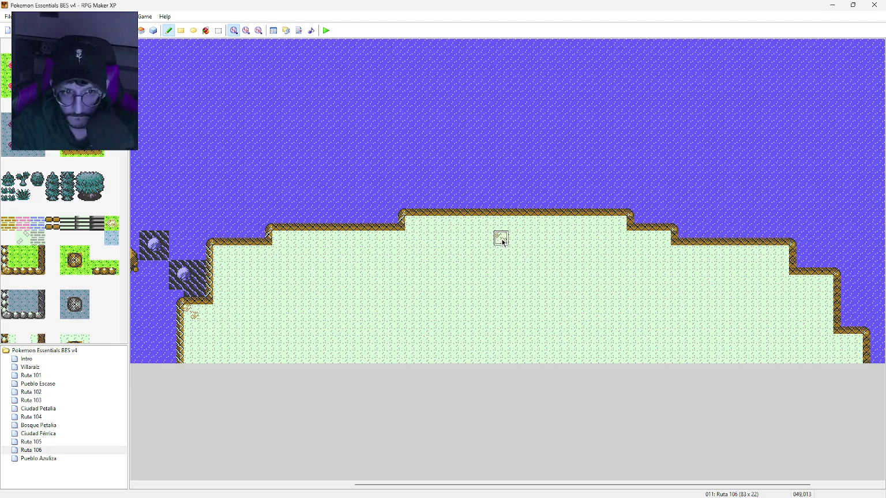
pyautogui.click(737, 282)
pyautogui.click(826, 342)
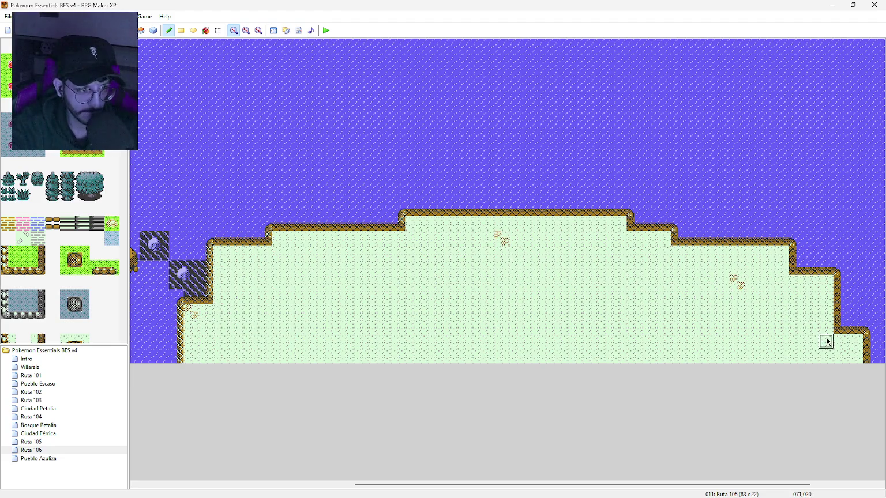
pyautogui.click(455, 341)
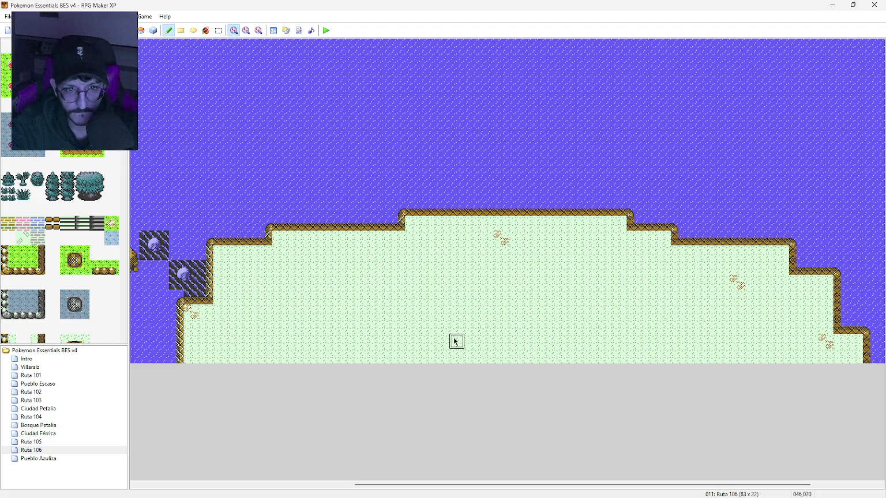
pyautogui.click(663, 253)
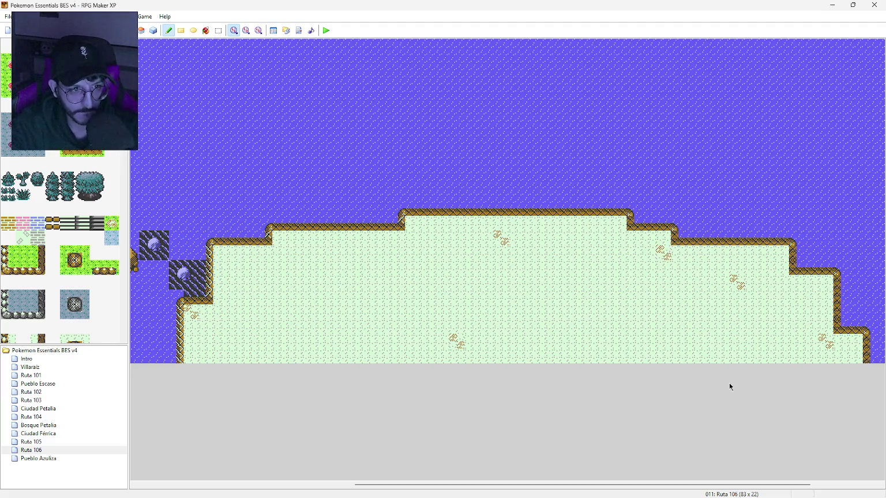
pyautogui.click(570, 328)
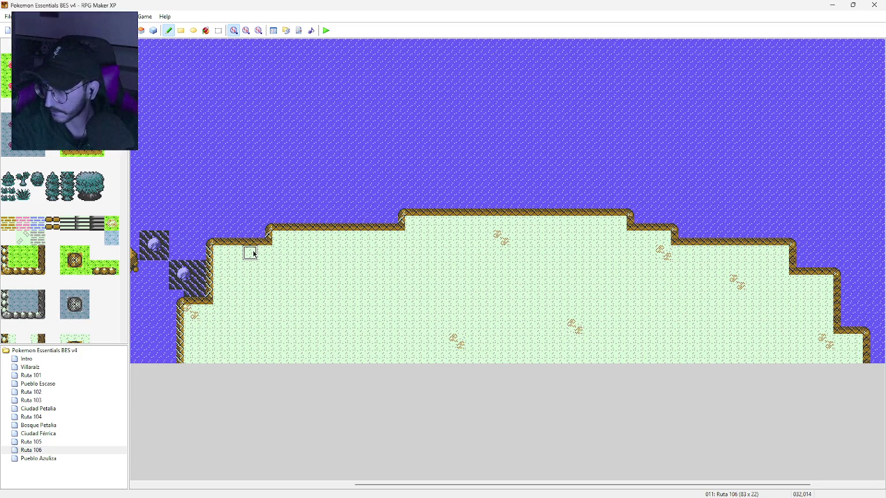
pyautogui.click(254, 254)
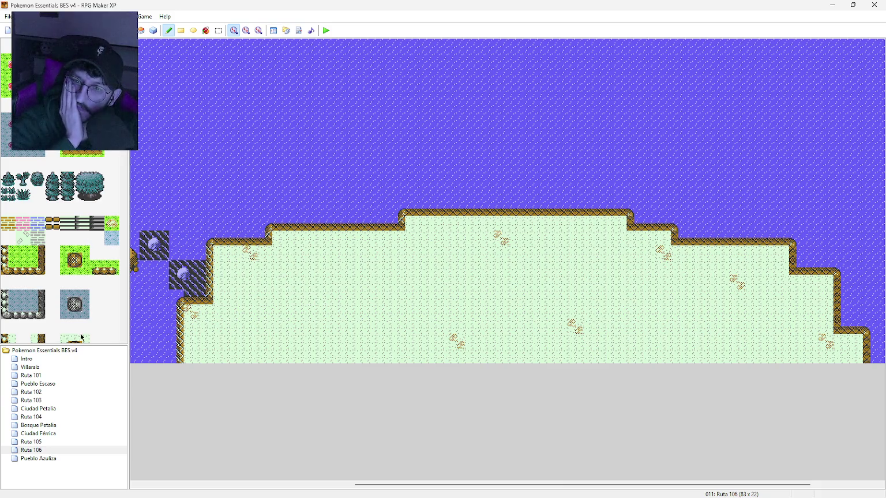
# Pick a sandy cliff tile and paint two stacked tiles at the island's lower-left edge
pyautogui.scroll(-15, 81, 337)
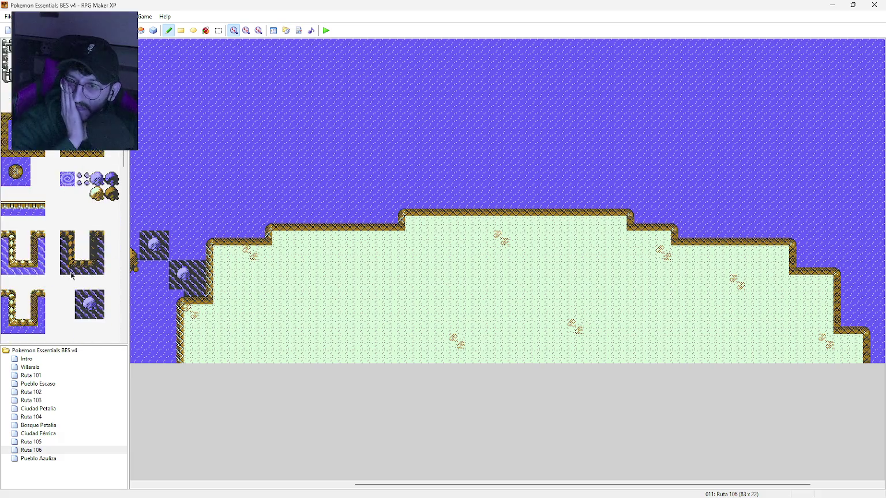
pyautogui.scroll(10, 72, 276)
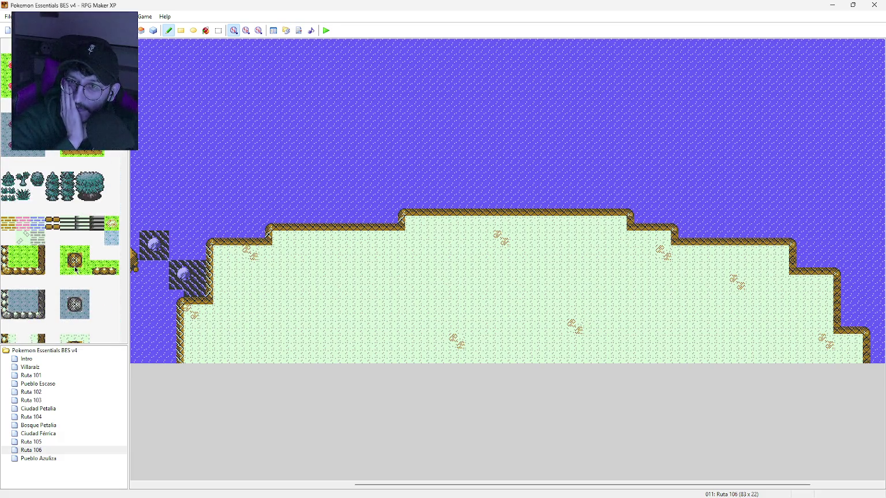
pyautogui.scroll(-5, 75, 269)
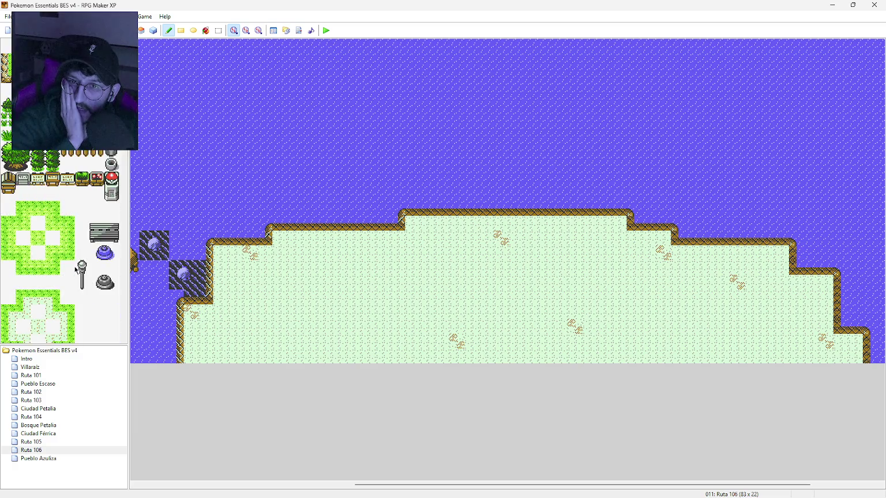
pyautogui.scroll(-10, 75, 270)
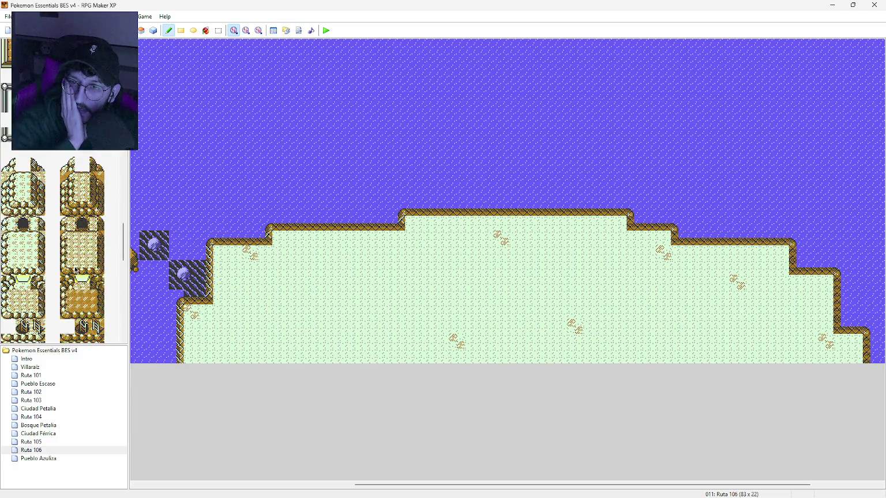
pyautogui.scroll(-3, 76, 269)
pyautogui.scroll(5, 75, 269)
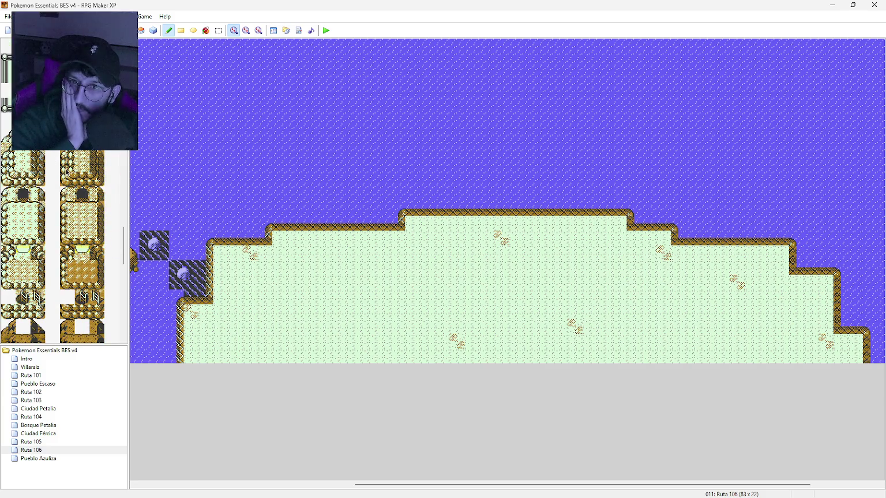
pyautogui.click(66, 166)
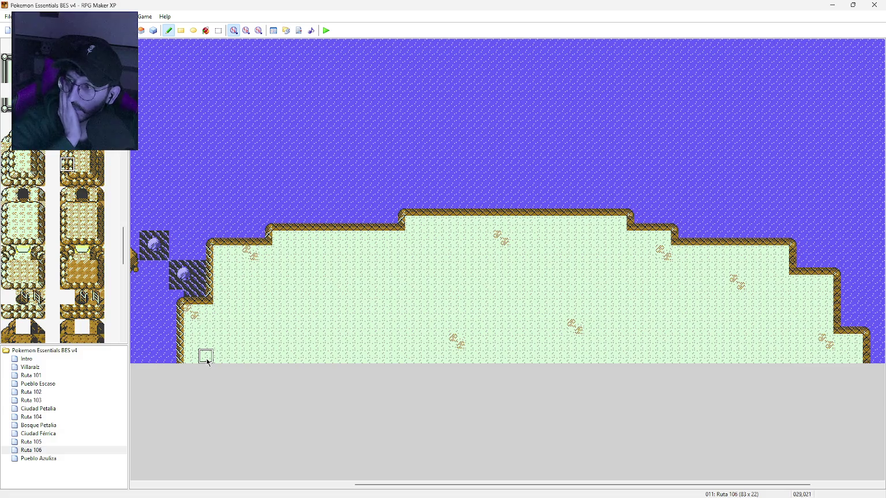
pyautogui.click(208, 362)
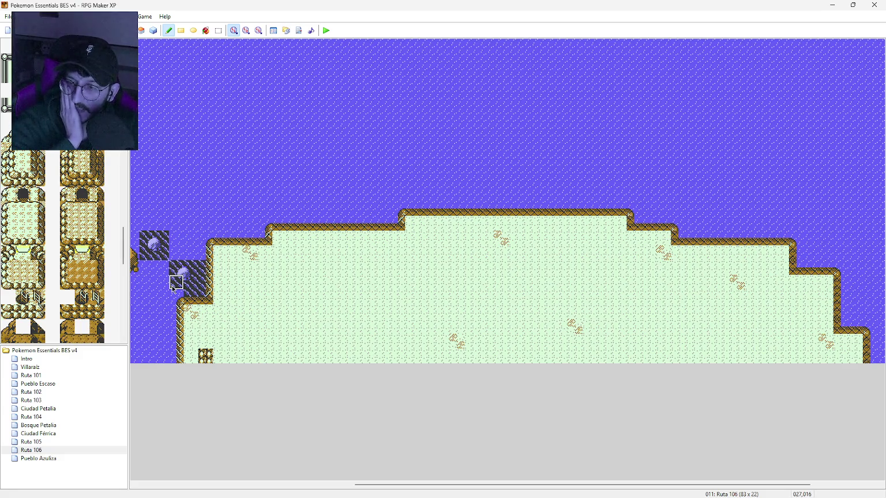
pyautogui.click(208, 330)
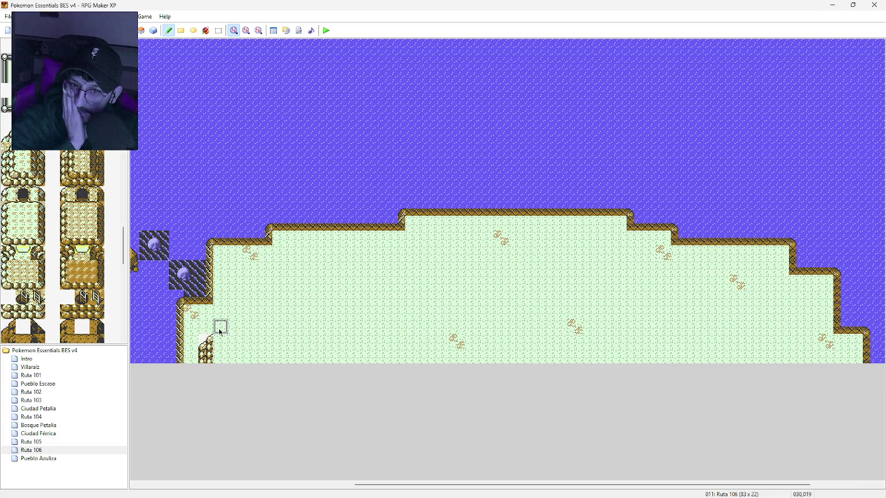
# Undo the two cliff tiles, paint a diagonal cliff edge up the west side, and add a piece on the upper-left grass
pyautogui.hotkey('ctrl', 'z')
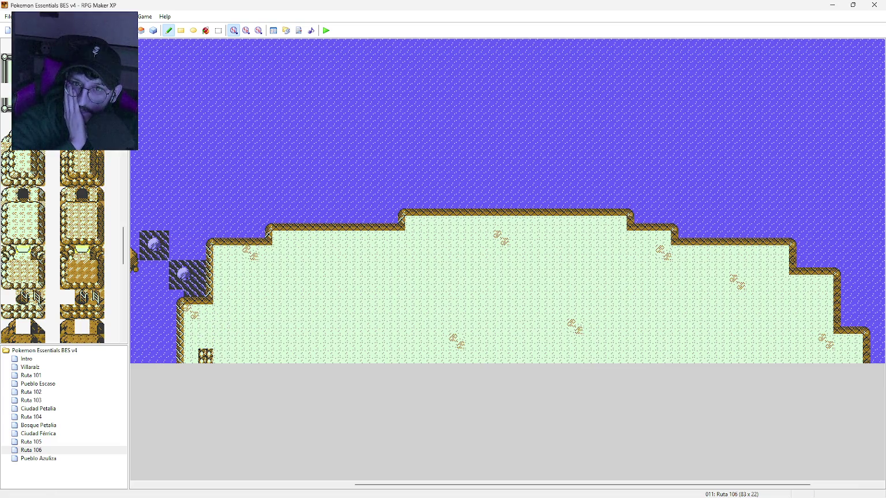
pyautogui.hotkey('ctrl', 'z')
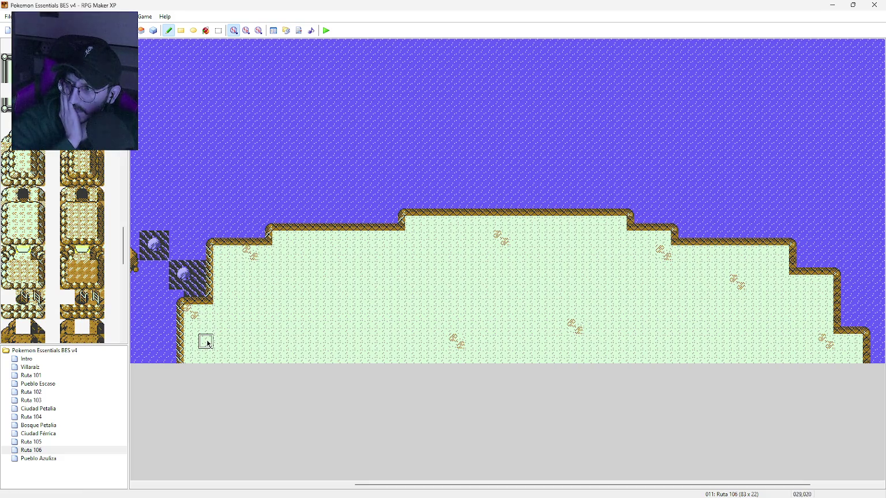
pyautogui.moveTo(208, 344); pyautogui.dragTo(236, 320)
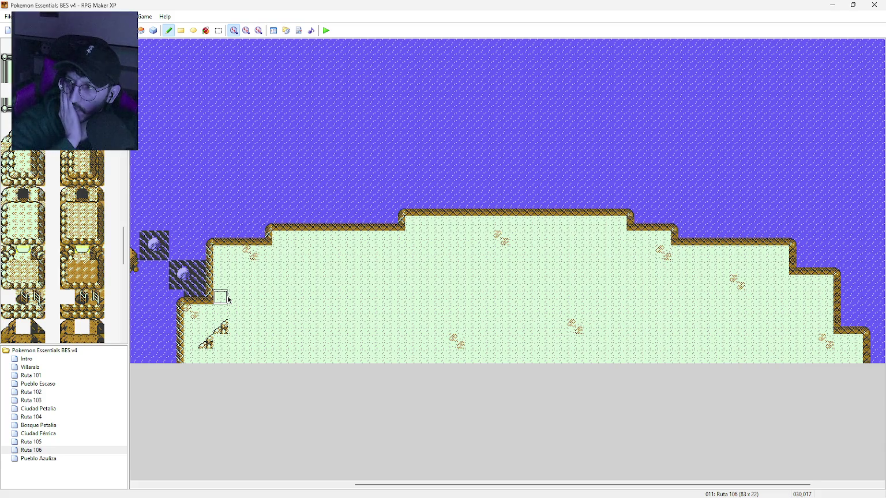
pyautogui.click(228, 300)
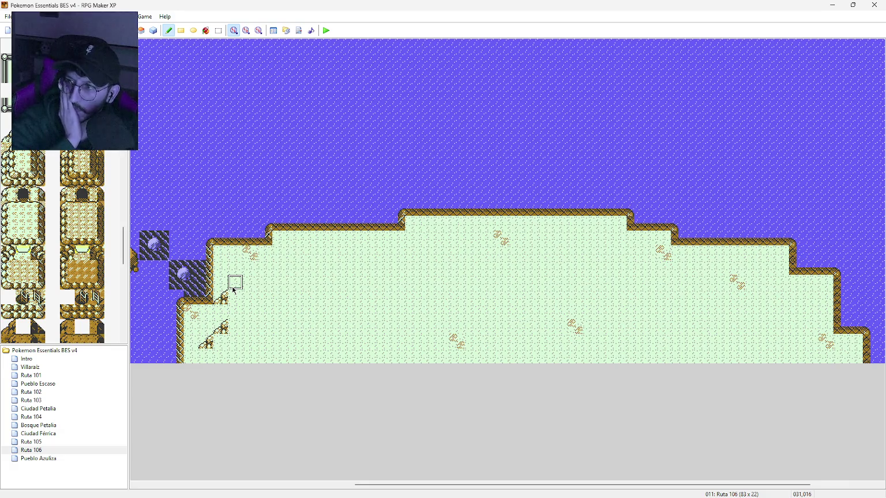
pyautogui.click(234, 290)
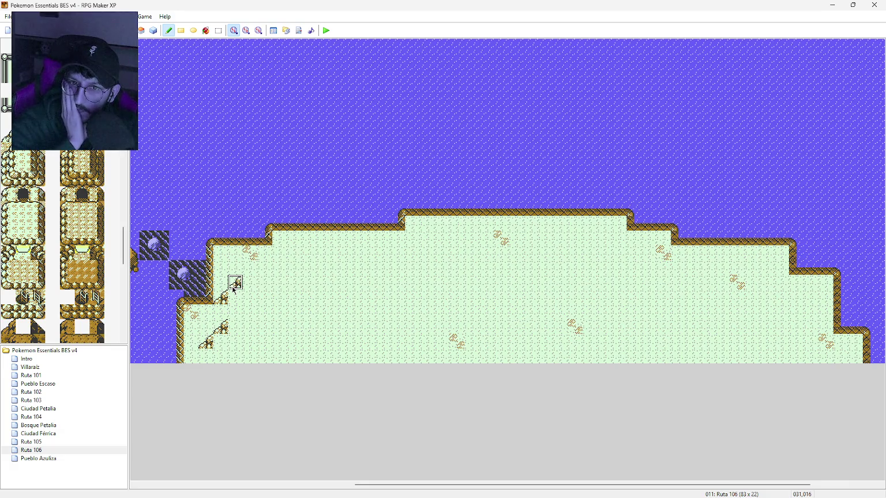
pyautogui.click(291, 257)
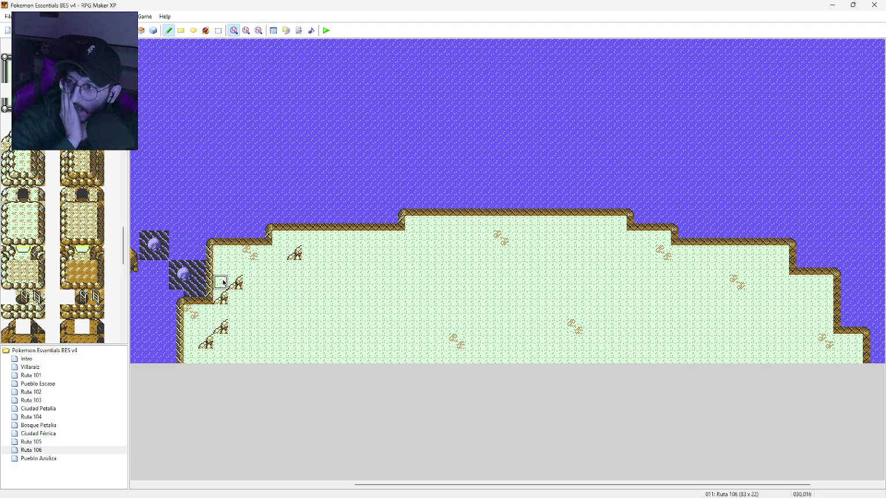
# Fill in the western slope with cliff tiles down to its base and extend the upper cliff column downward
pyautogui.click(223, 284)
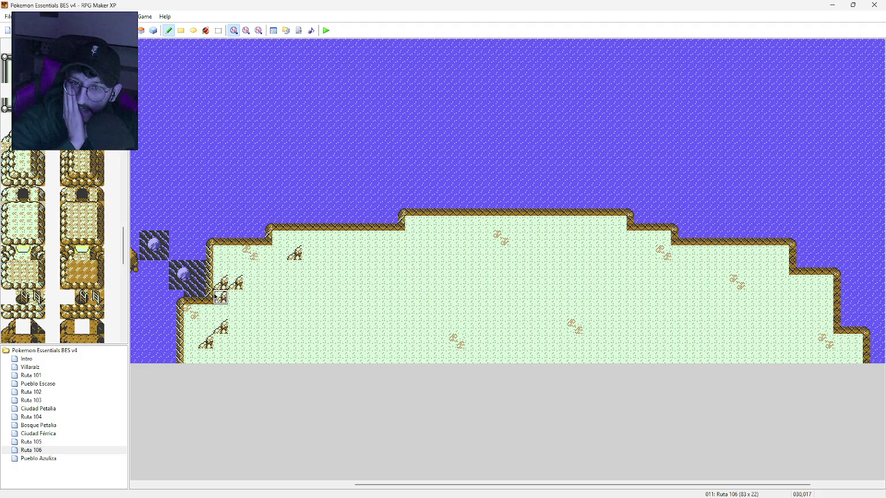
pyautogui.click(206, 297)
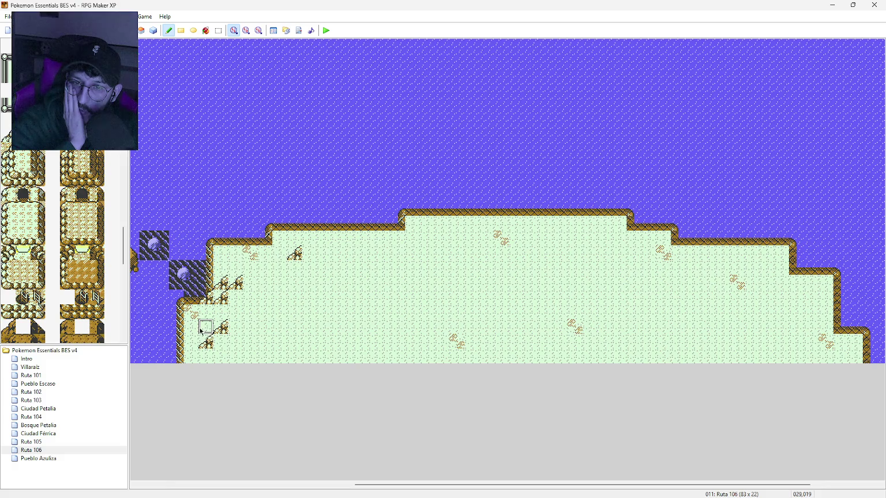
pyautogui.click(205, 328)
pyautogui.click(194, 341)
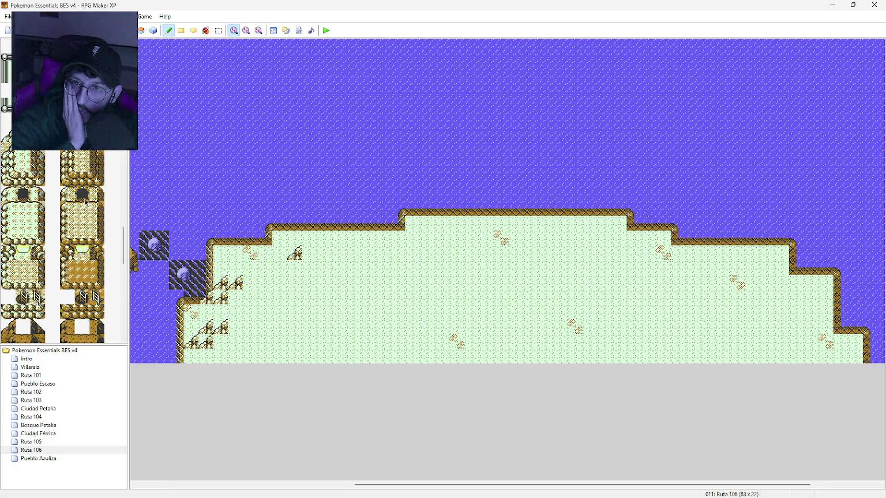
pyautogui.click(67, 165)
pyautogui.click(206, 312)
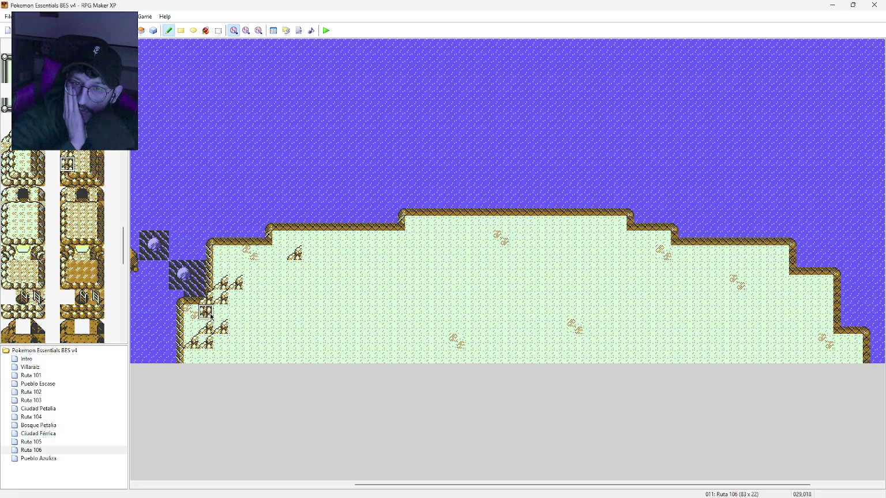
pyautogui.click(209, 340)
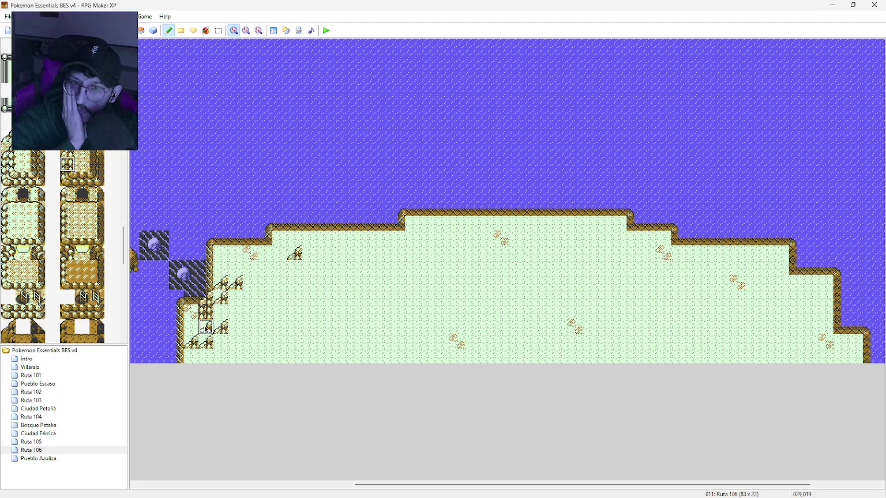
pyautogui.click(194, 356)
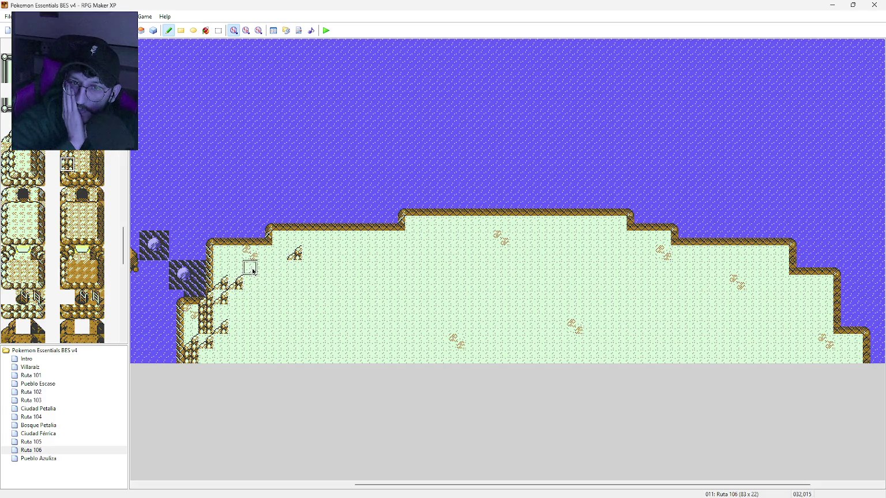
pyautogui.click(294, 267)
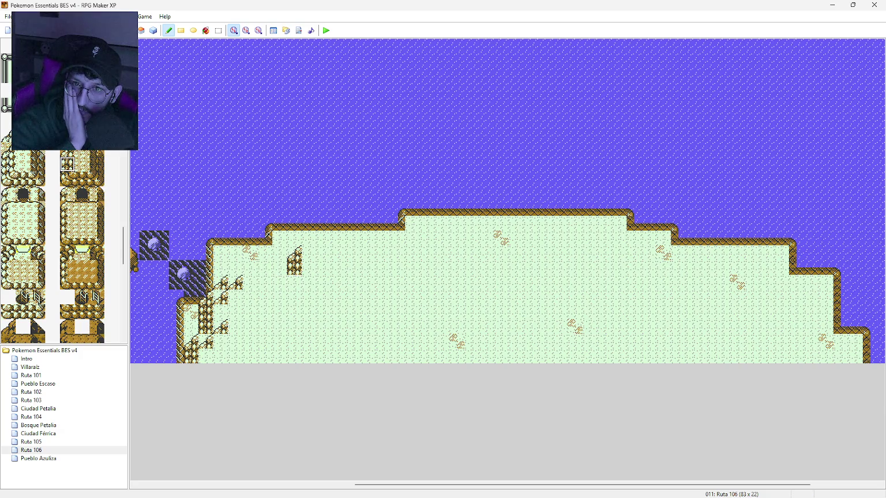
pyautogui.rightClick(220, 253)
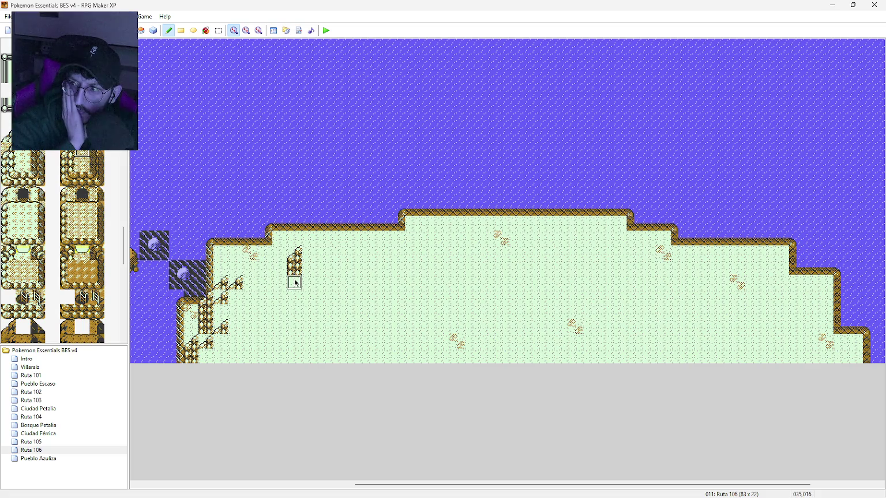
# Paint a ledge row and a cliff side column, then rectangle-fill the lower-left plateau with sand
pyautogui.moveTo(295, 282)
pyautogui.mouseDown()
pyautogui.moveTo(234, 282)
pyautogui.moveTo(220, 300)
pyautogui.mouseUp()
pyautogui.click(220, 297)
pyautogui.click(206, 341)
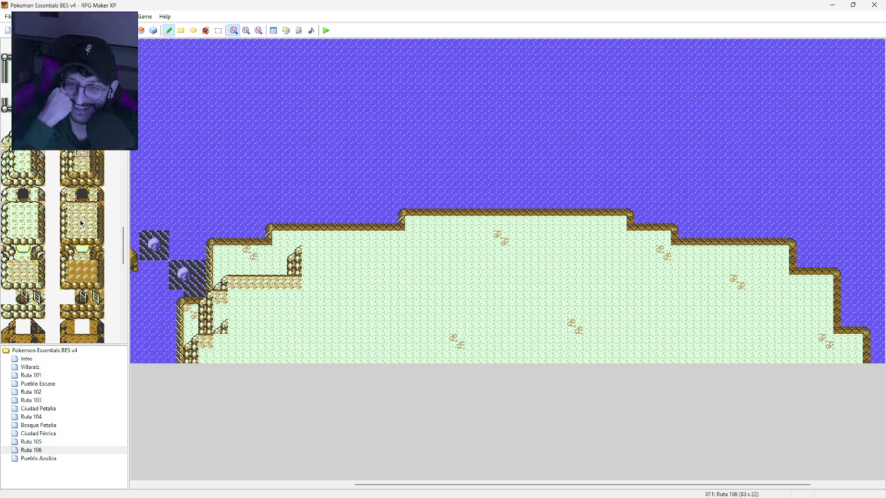
pyautogui.click(82, 164)
pyautogui.moveTo(220, 297)
pyautogui.mouseDown()
pyautogui.moveTo(219, 344)
pyautogui.moveTo(231, 359)
pyautogui.moveTo(231, 294)
pyautogui.moveTo(234, 340)
pyautogui.moveTo(251, 302)
pyautogui.moveTo(295, 297)
pyautogui.moveTo(294, 360)
pyautogui.mouseUp()
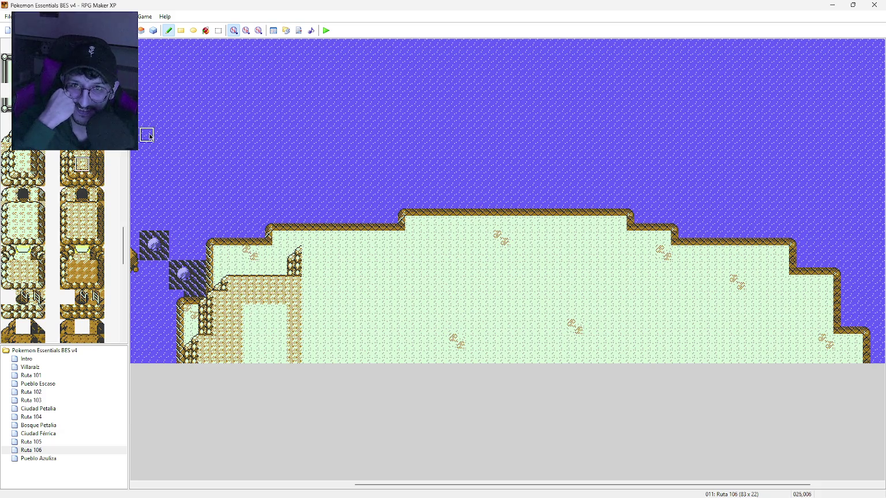
pyautogui.click(181, 30)
pyautogui.moveTo(250, 306); pyautogui.dragTo(278, 357)
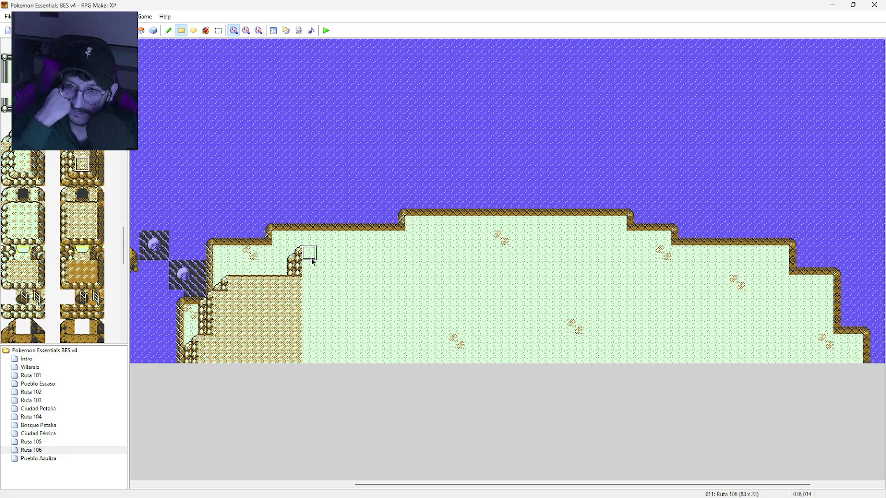
# Paint a sandy ledge strip and a bordered sand-edge row across the upper grass, then extend the upper ledge rightward
pyautogui.moveTo(312, 260)
pyautogui.mouseDown()
pyautogui.moveTo(304, 257)
pyautogui.moveTo(405, 259)
pyautogui.mouseUp()
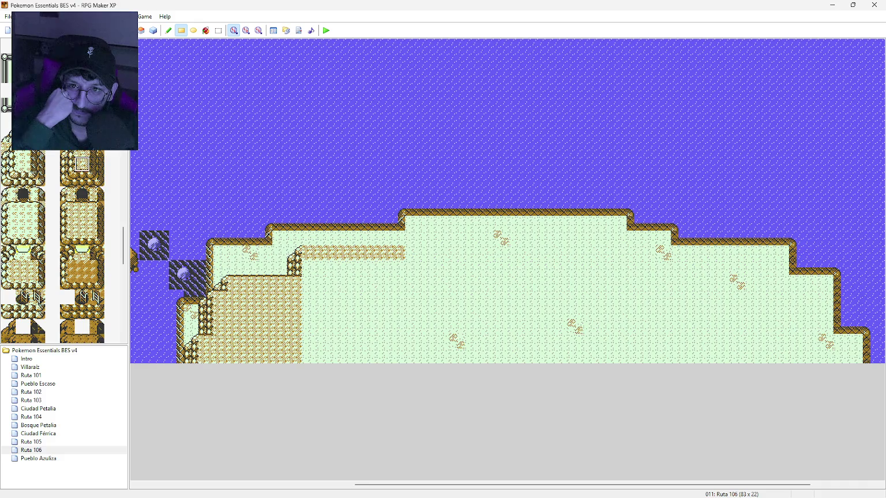
pyautogui.click(411, 238)
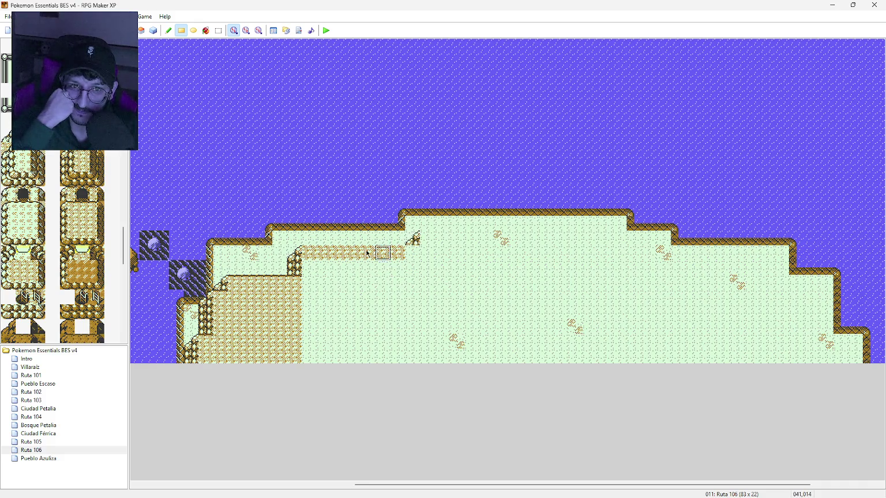
pyautogui.click(67, 164)
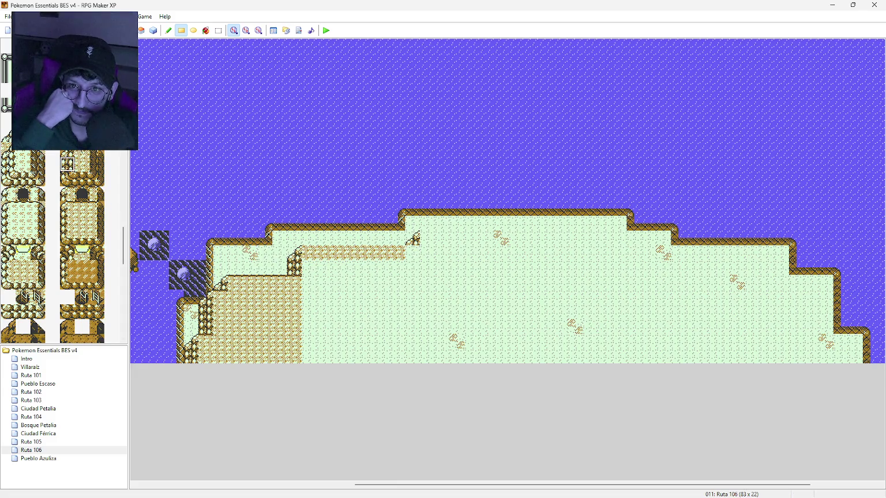
pyautogui.click(83, 154)
pyautogui.moveTo(294, 254); pyautogui.dragTo(413, 255)
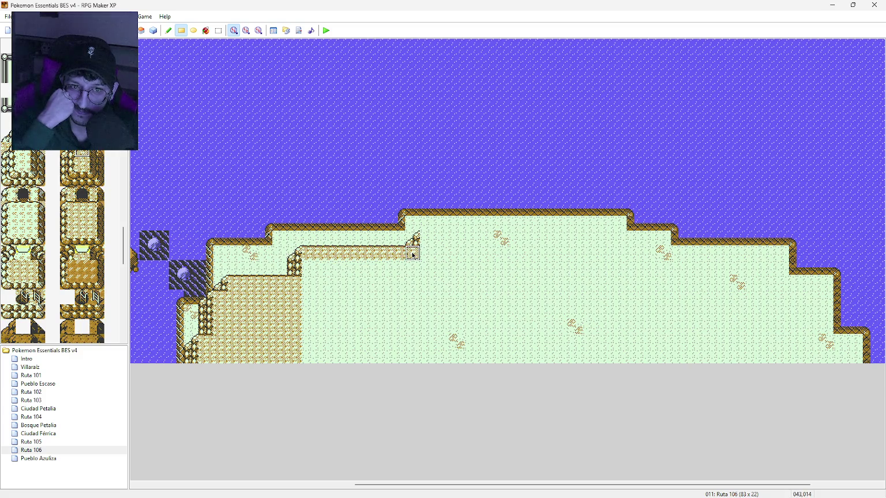
pyautogui.moveTo(114, 490)
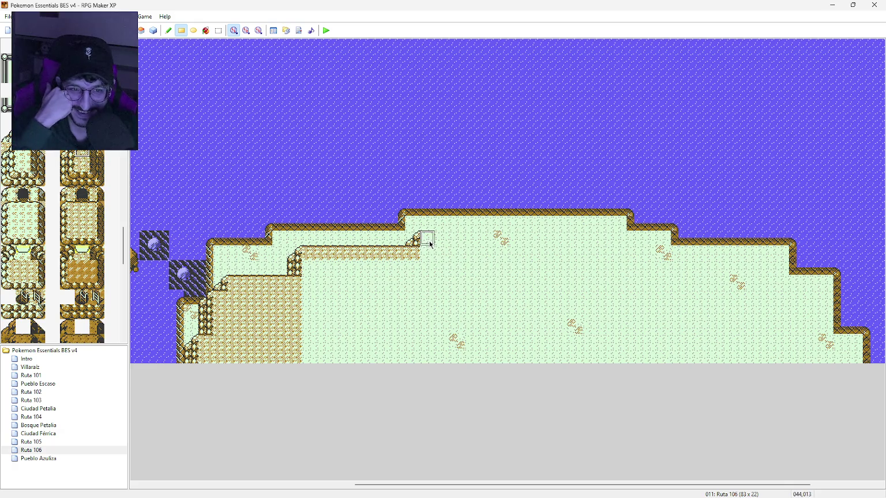
pyautogui.moveTo(430, 244); pyautogui.dragTo(541, 244)
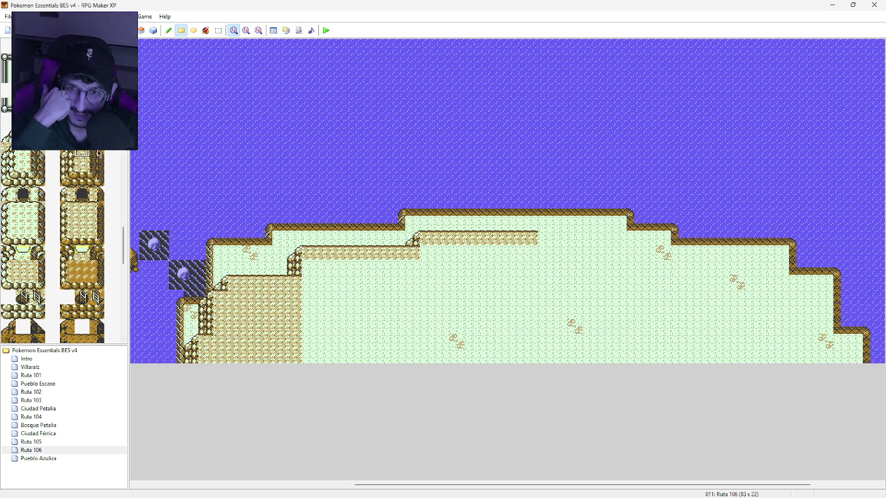
# Cap the sand strip with a corner and drop a dark cliff wall below it with base tiles to its left
pyautogui.click(543, 245)
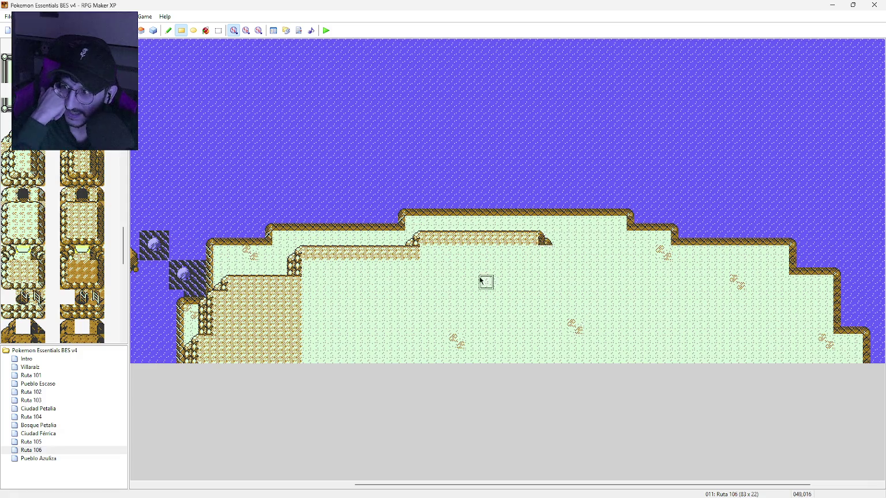
pyautogui.click(98, 166)
pyautogui.click(545, 253)
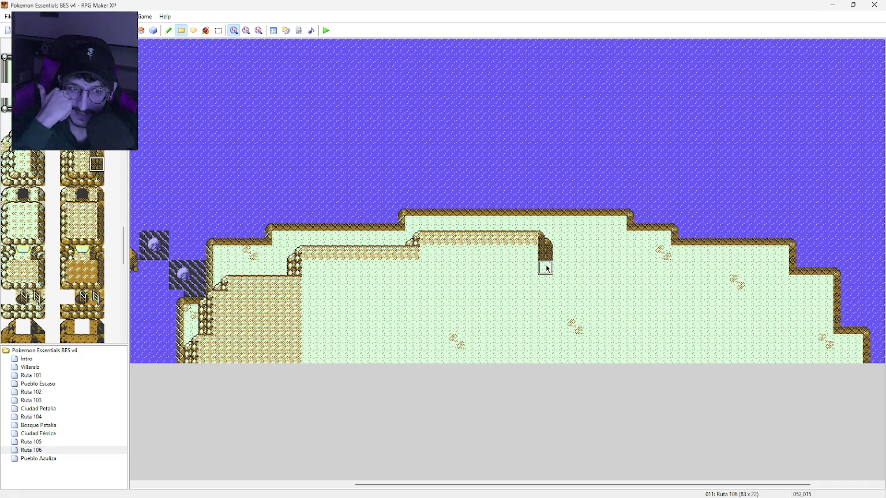
pyautogui.moveTo(545, 268); pyautogui.dragTo(545, 297)
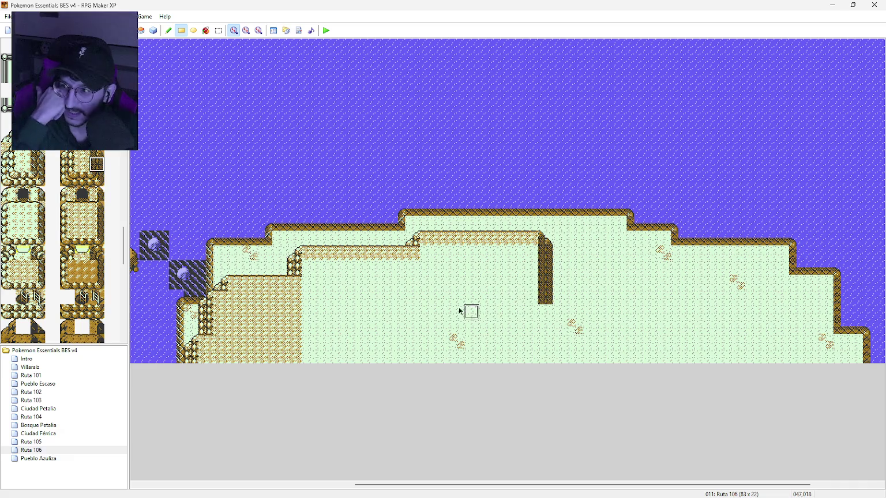
pyautogui.click(96, 179)
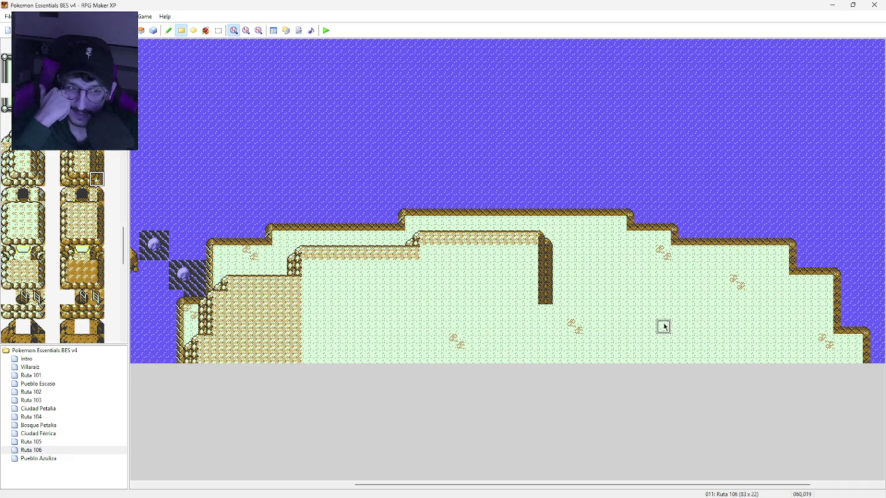
pyautogui.click(545, 298)
pyautogui.click(81, 179)
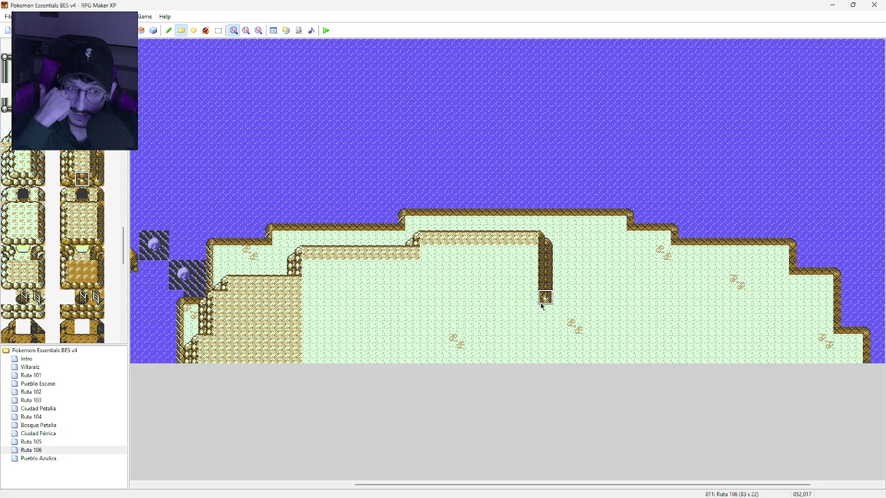
pyautogui.moveTo(526, 300); pyautogui.dragTo(512, 299)
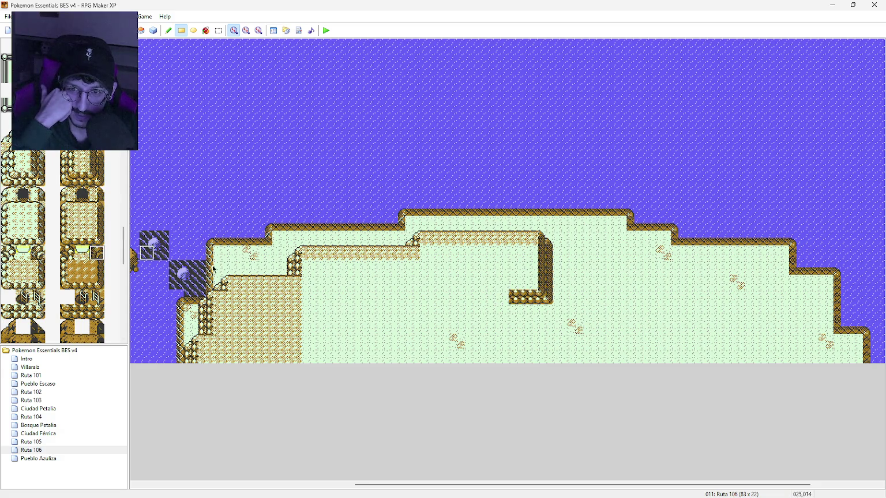
# Step the cliff down and paint a ledge row leftward across the grass
pyautogui.click(96, 252)
pyautogui.click(498, 298)
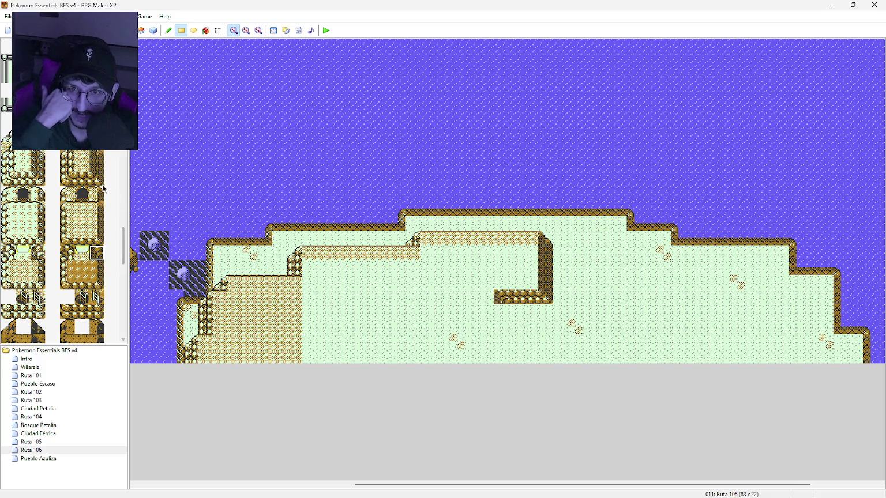
pyautogui.click(98, 182)
pyautogui.click(486, 312)
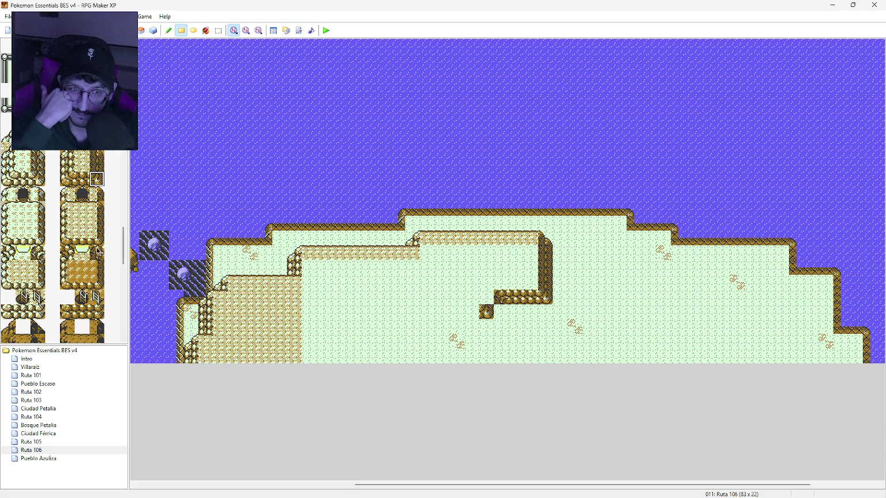
pyautogui.click(501, 312)
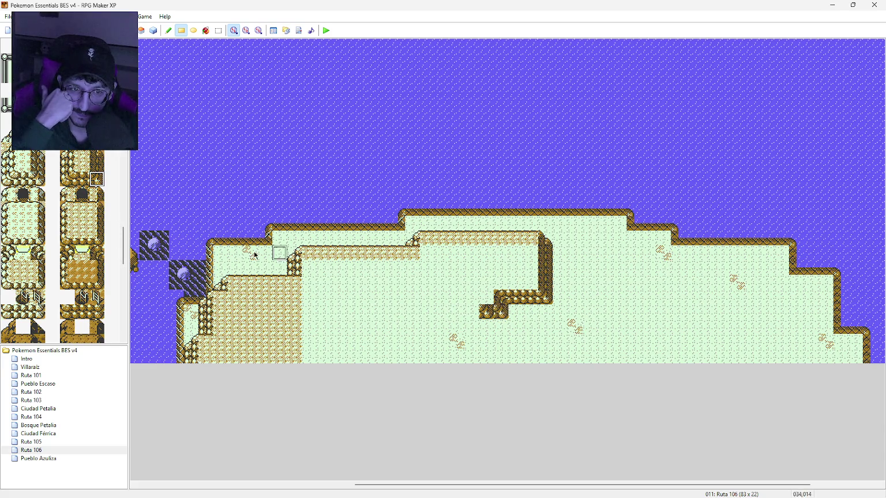
pyautogui.click(82, 179)
pyautogui.click(486, 312)
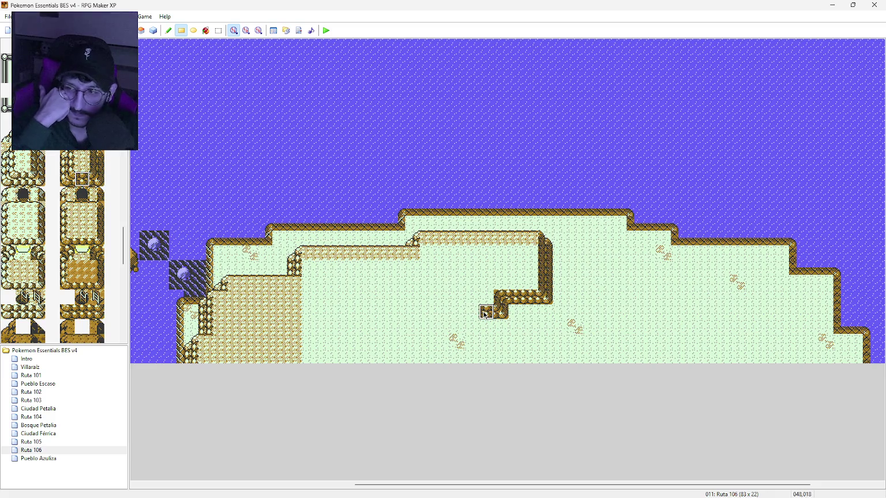
pyautogui.moveTo(484, 312); pyautogui.dragTo(393, 312)
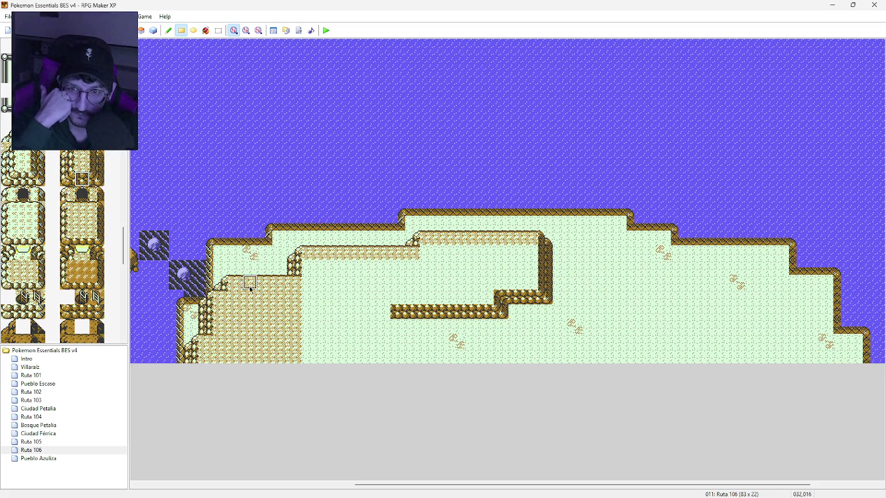
# Step the ledge down at its left end and extend the lower ledge three tiles left with an end tile
pyautogui.click(99, 254)
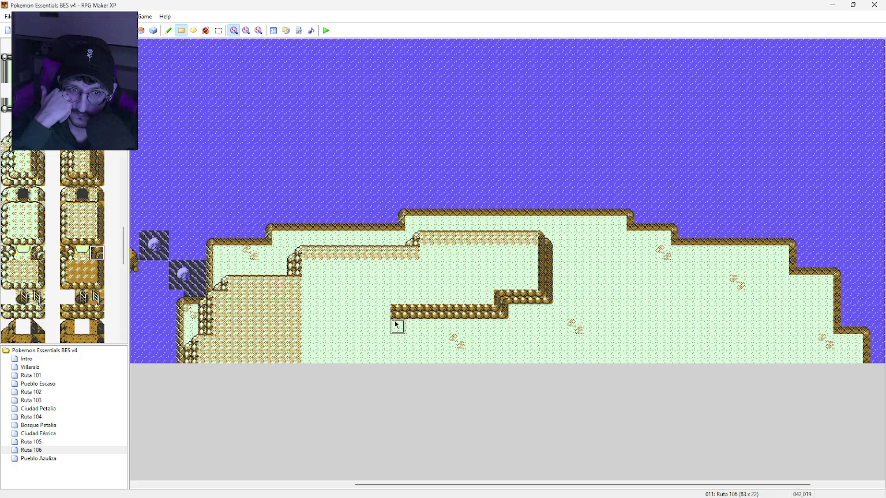
pyautogui.click(95, 180)
pyautogui.click(398, 327)
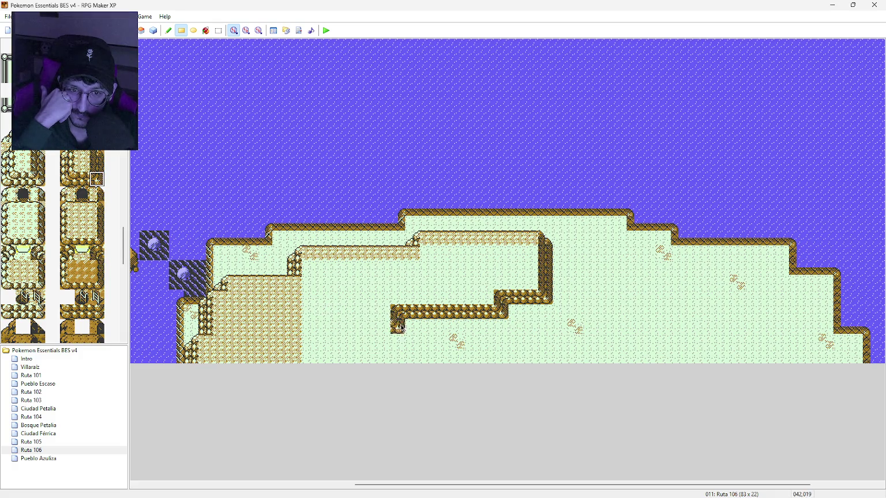
pyautogui.click(82, 180)
pyautogui.click(383, 328)
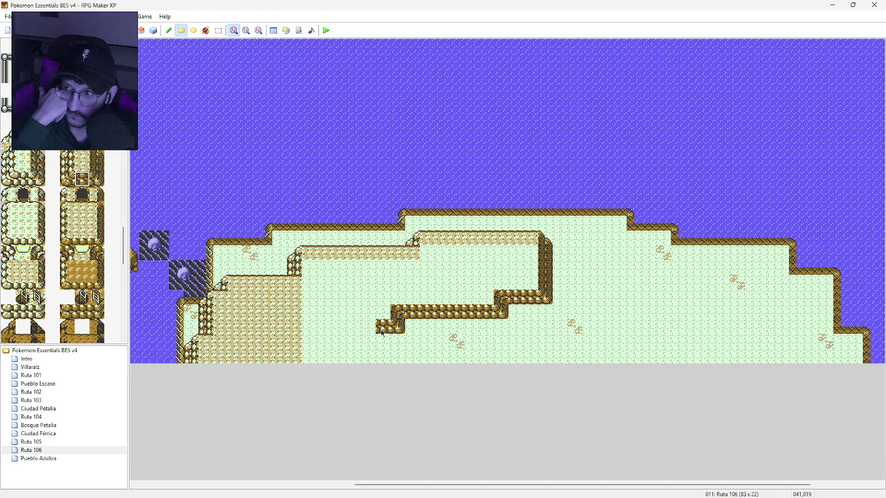
pyautogui.click(367, 328)
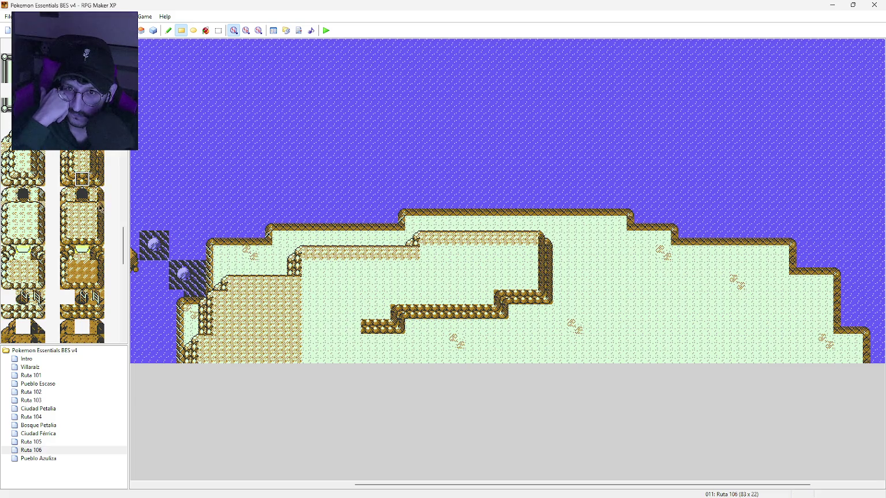
pyautogui.click(97, 253)
pyautogui.click(353, 326)
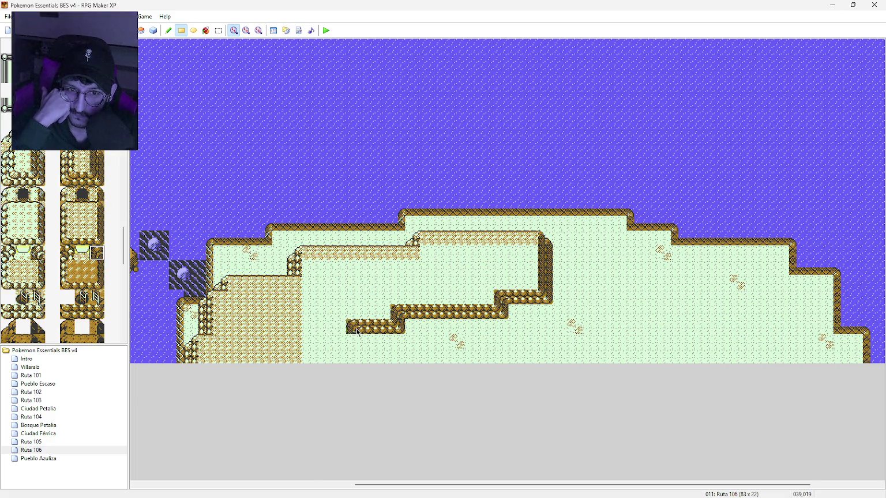
# Run a vertical cliff down to the map's bottom and place a cave opening in the upper cliff
pyautogui.click(96, 165)
pyautogui.moveTo(353, 356); pyautogui.dragTo(352, 341)
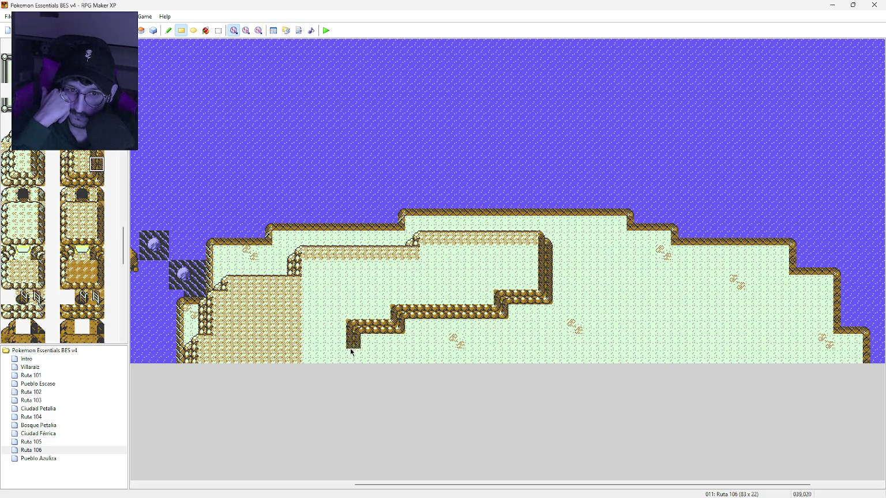
pyautogui.click(82, 195)
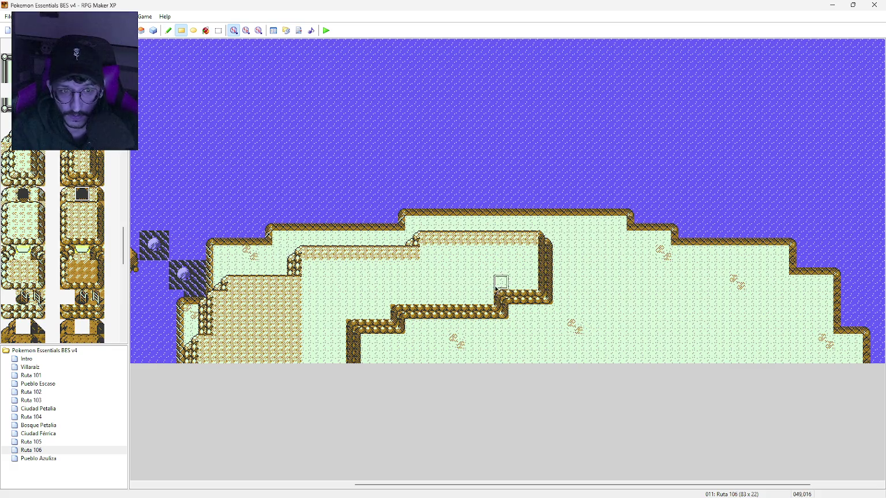
pyautogui.click(522, 300)
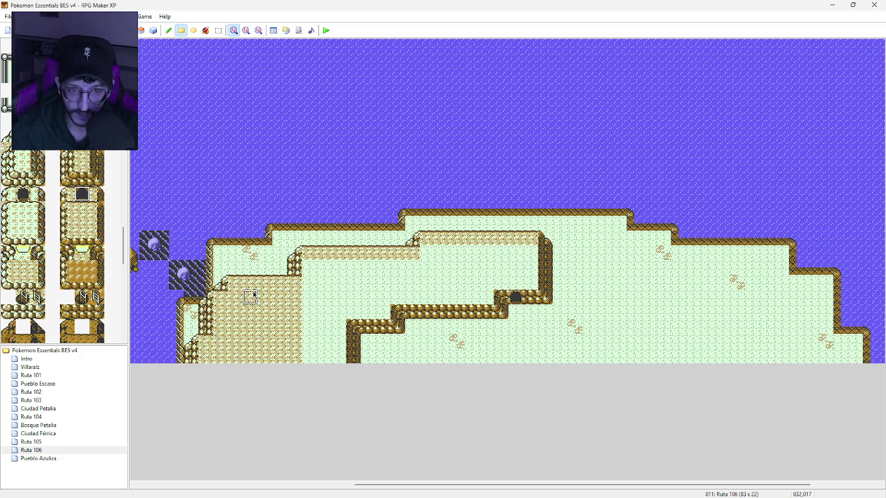
# Flood-fill the new cliff plateau's interior with sand tiles, undoing the accidental whole-map fill
pyautogui.click(81, 163)
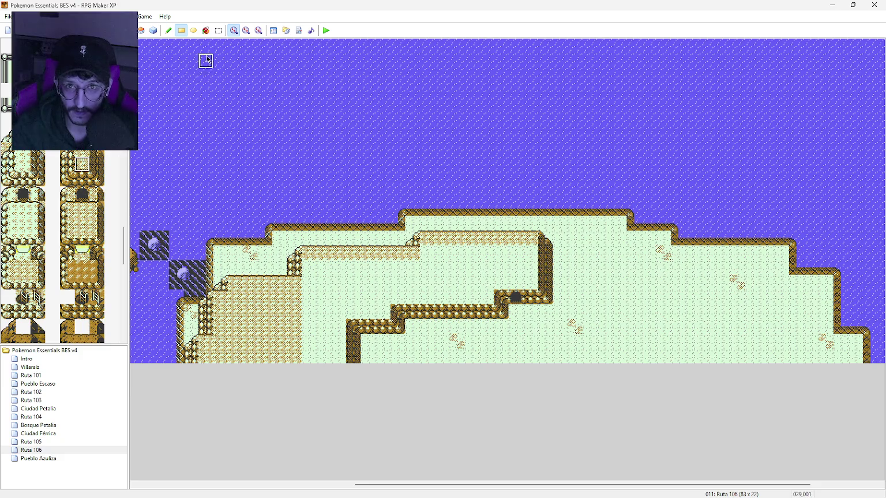
pyautogui.click(206, 30)
pyautogui.click(407, 294)
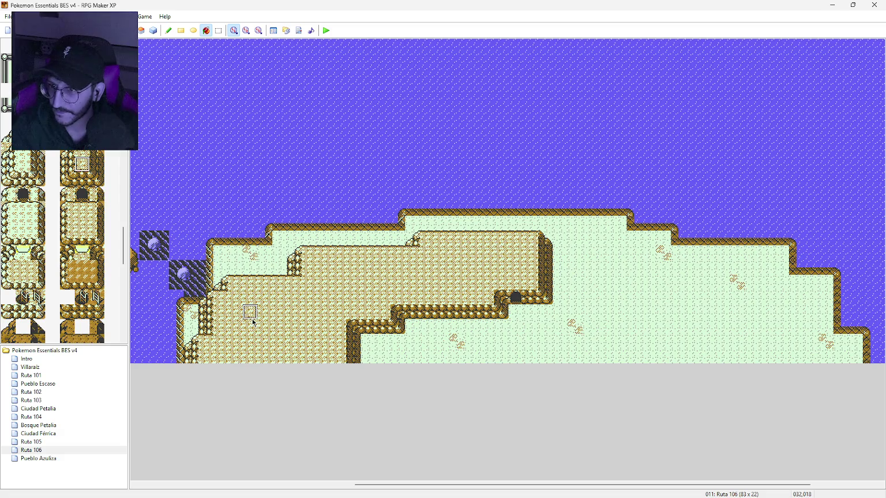
pyautogui.click(85, 180)
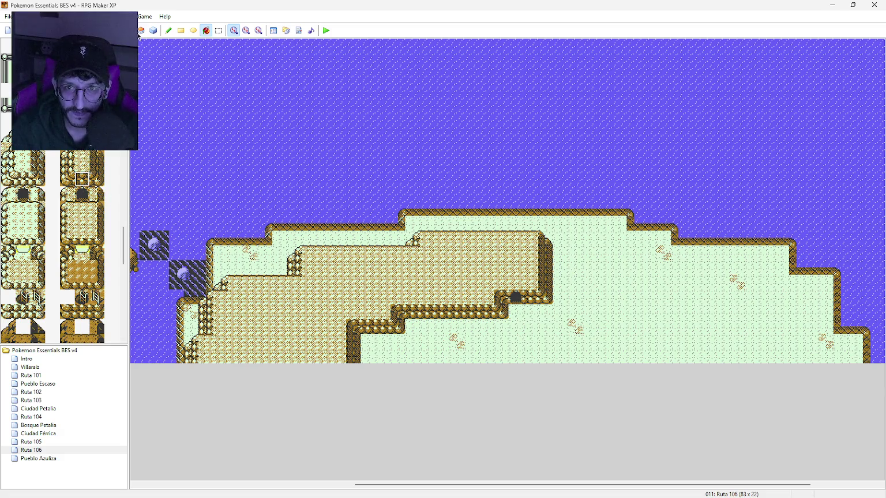
pyautogui.click(384, 301)
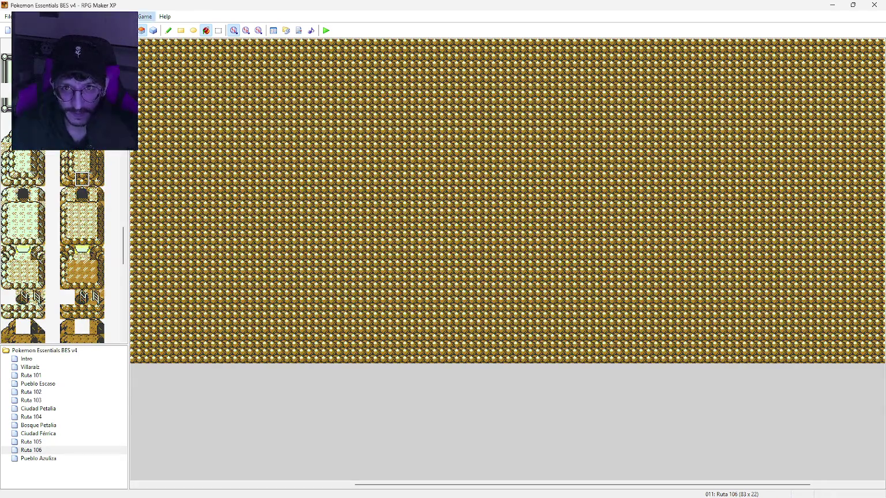
pyautogui.hotkey('ctrl', 'z')
pyautogui.click(180, 30)
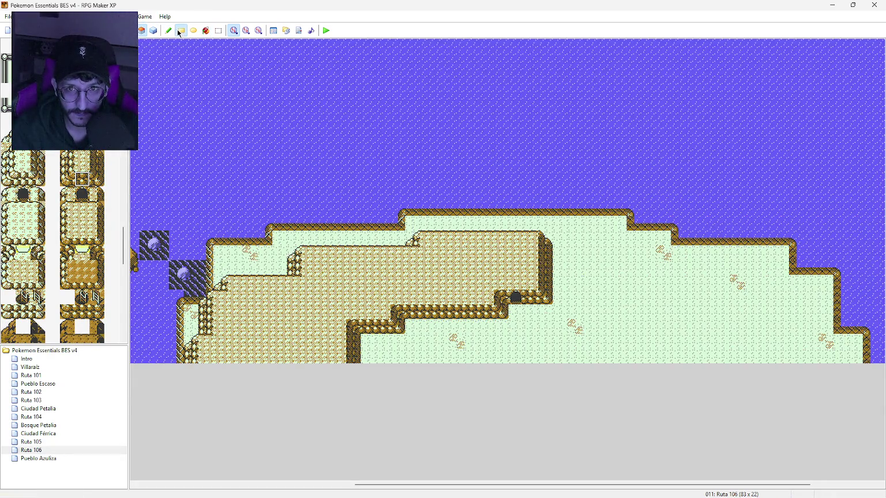
# Paint cliff strips on the upper plateau and build a cliff column at its right end, capped with a rounded top
pyautogui.moveTo(386, 301); pyautogui.dragTo(473, 303)
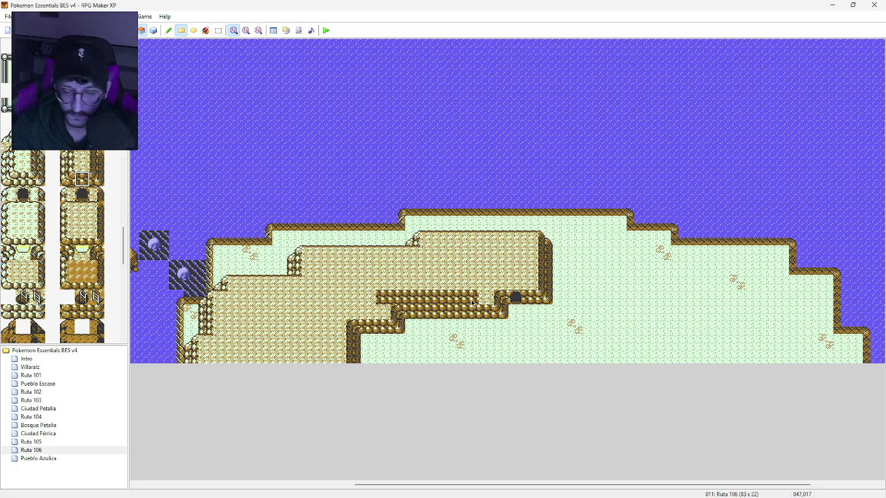
pyautogui.moveTo(486, 283); pyautogui.dragTo(518, 285)
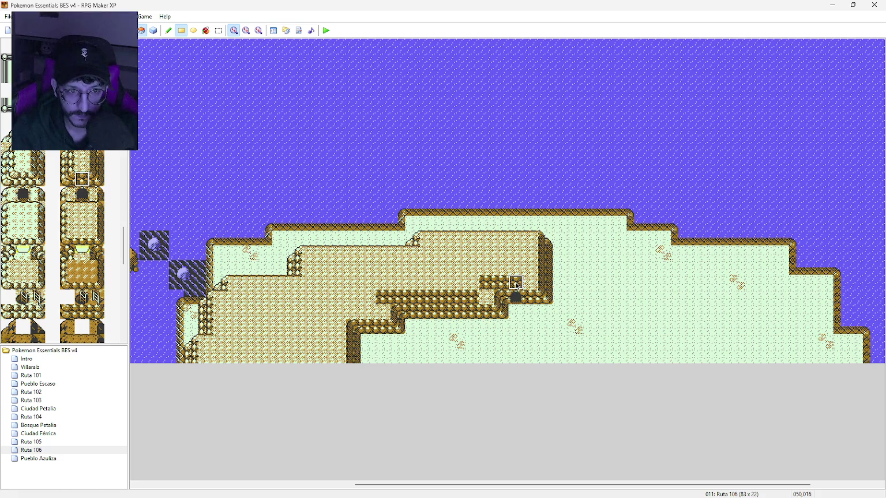
pyautogui.click(96, 179)
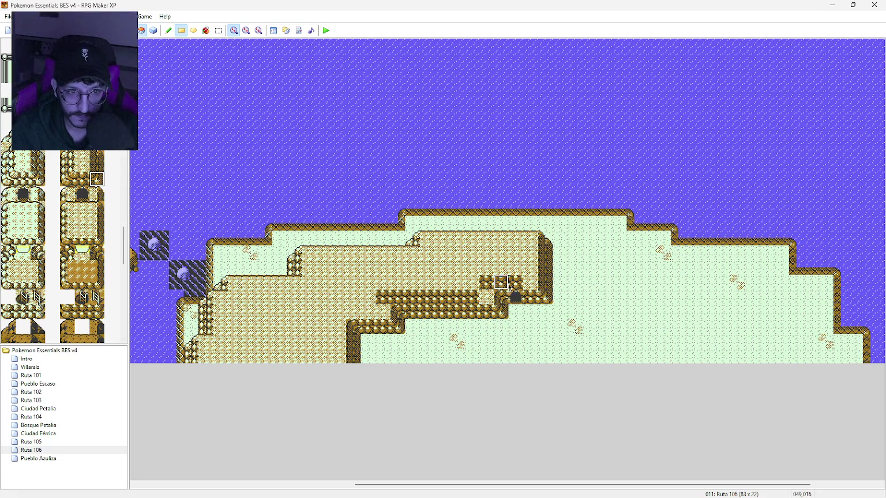
pyautogui.click(516, 282)
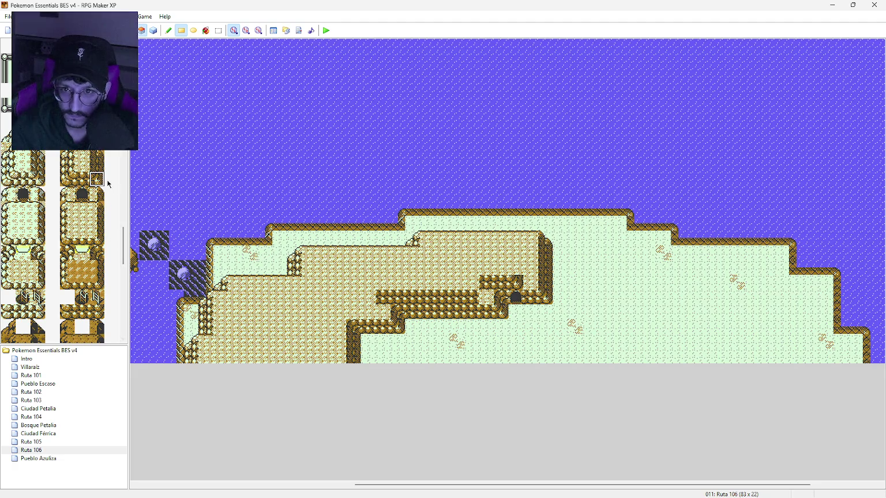
pyautogui.click(96, 164)
pyautogui.click(516, 267)
pyautogui.click(515, 252)
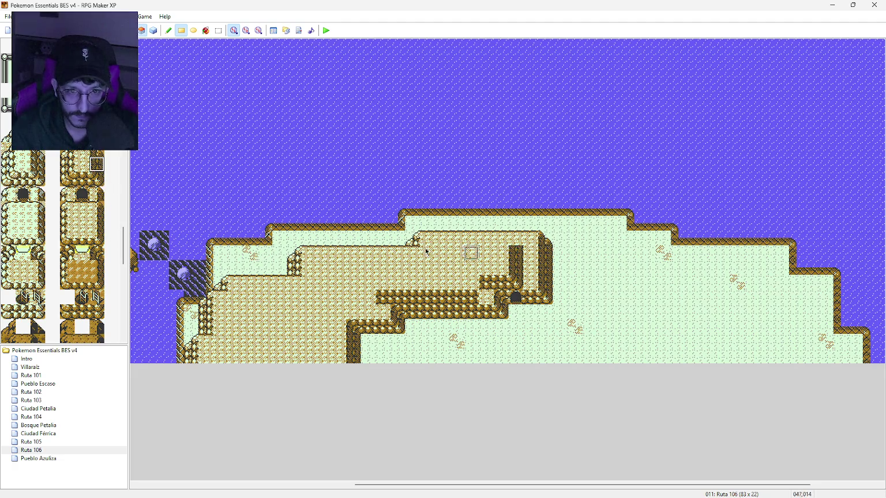
pyautogui.click(96, 145)
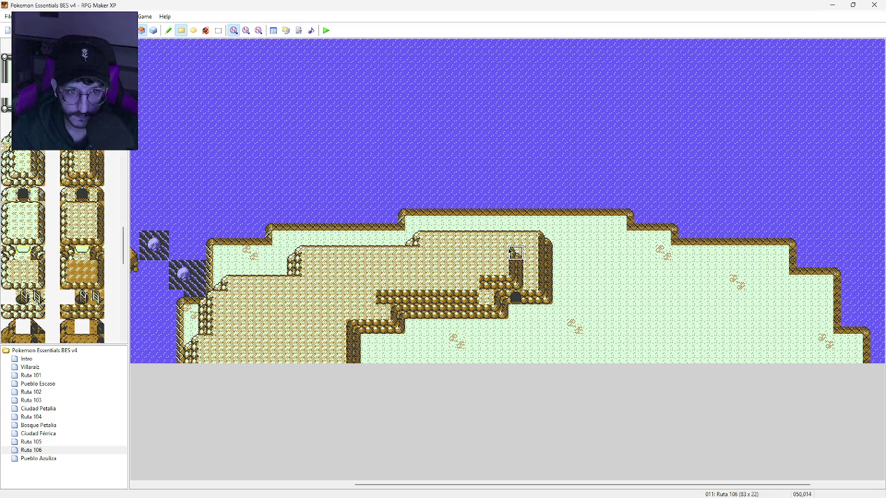
pyautogui.click(515, 252)
# Stretch a row of cliff-top tiles leftward across the new tier and cap its left end with a corner
pyautogui.click(82, 155)
pyautogui.moveTo(515, 239)
pyautogui.mouseDown()
pyautogui.moveTo(501, 254)
pyautogui.moveTo(462, 254)
pyautogui.mouseUp()
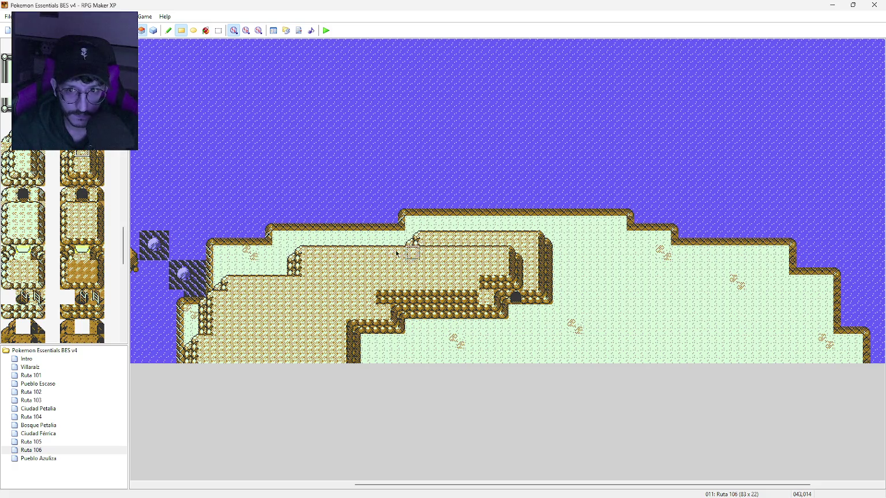
pyautogui.click(70, 157)
pyautogui.click(382, 253)
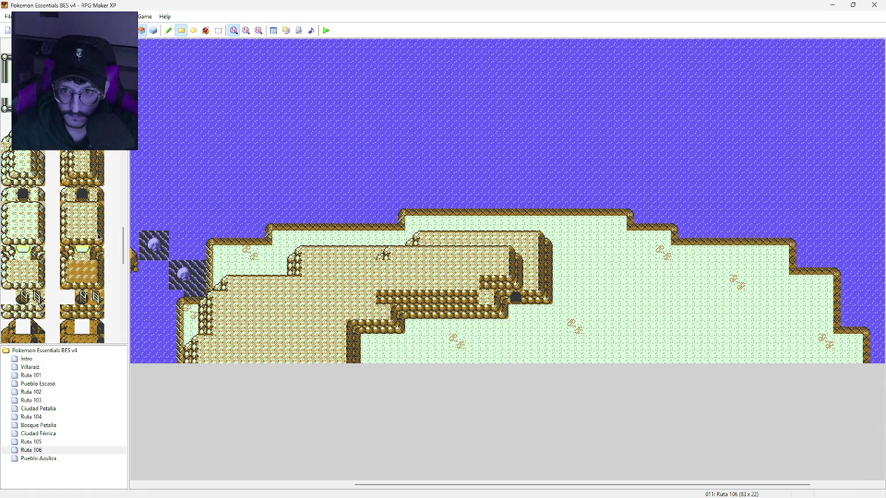
# Place rock ledge tiles on the upper plateau and at the lower plateau's left end
pyautogui.click(82, 148)
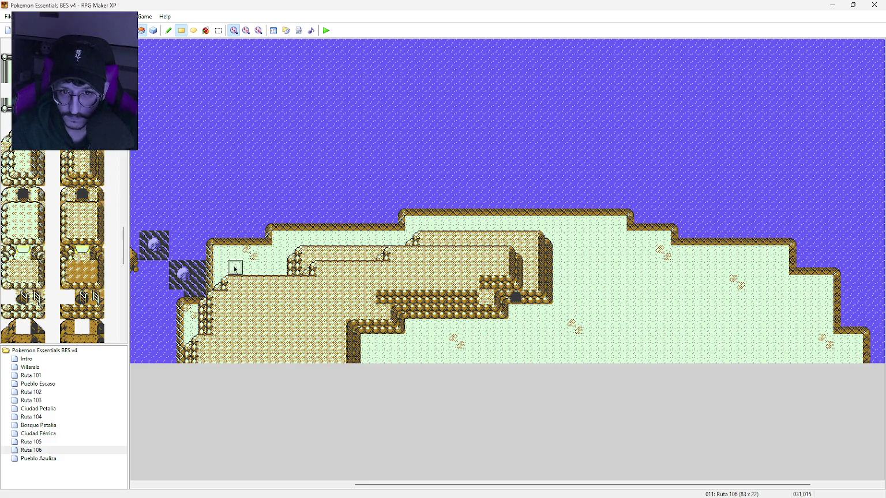
pyautogui.click(236, 283)
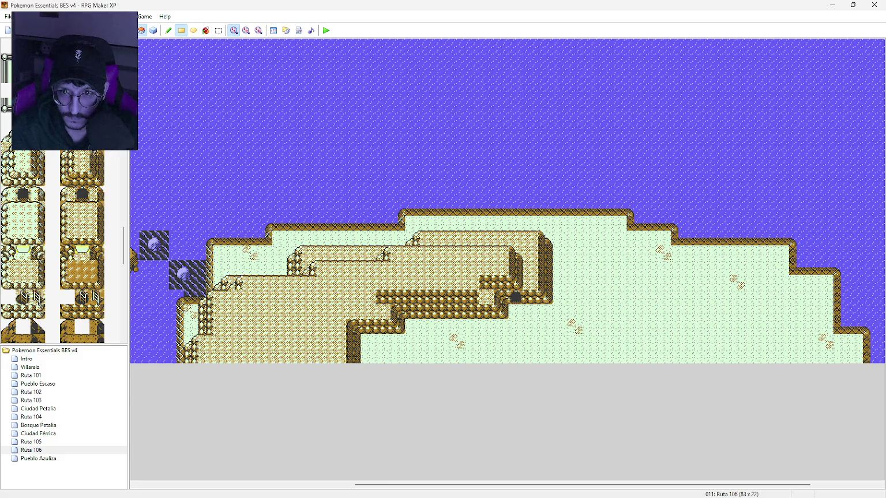
pyautogui.click(219, 299)
pyautogui.click(82, 151)
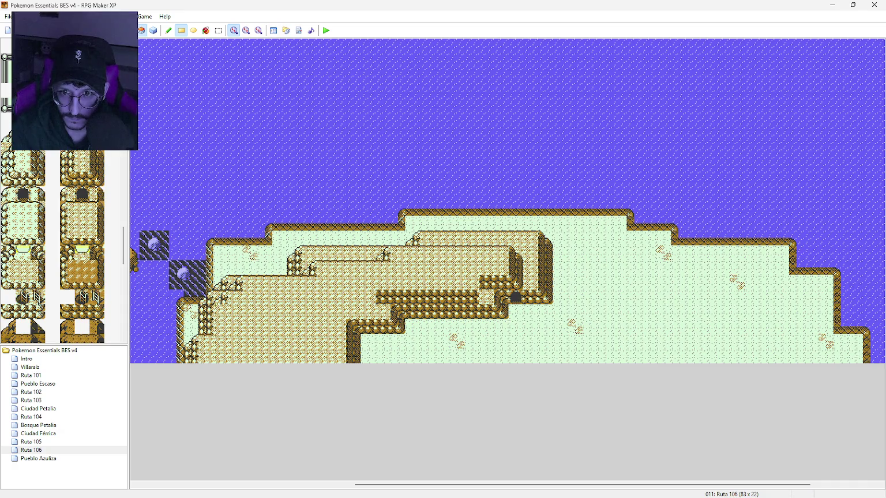
# Paint a short rocky cliff column down the lower plateau's left side
pyautogui.click(67, 164)
pyautogui.moveTo(221, 312); pyautogui.dragTo(220, 327)
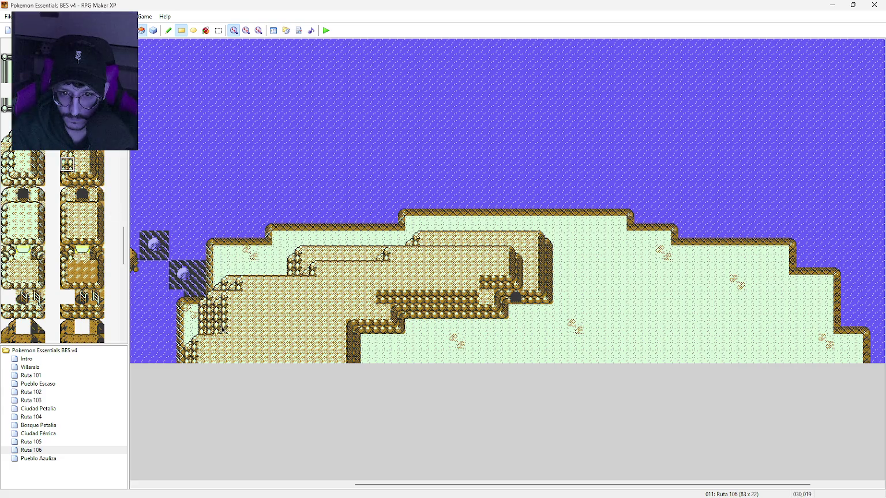
pyautogui.rightClick(191, 298)
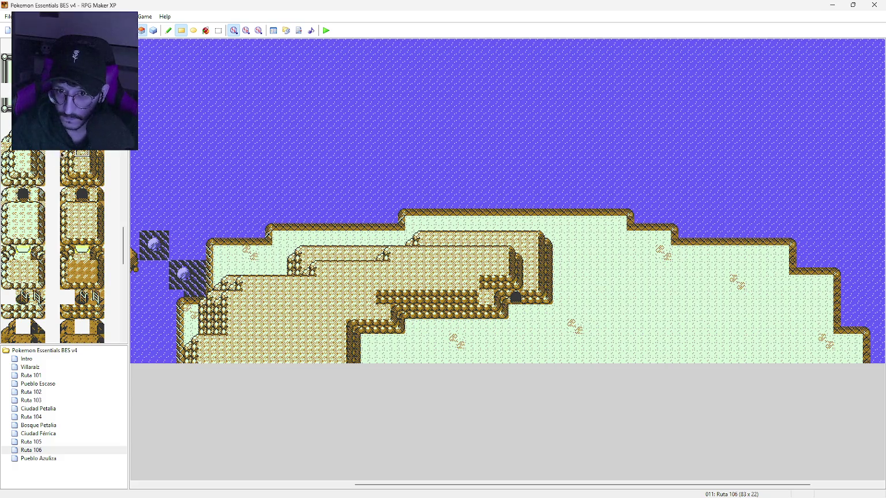
pyautogui.click(206, 343)
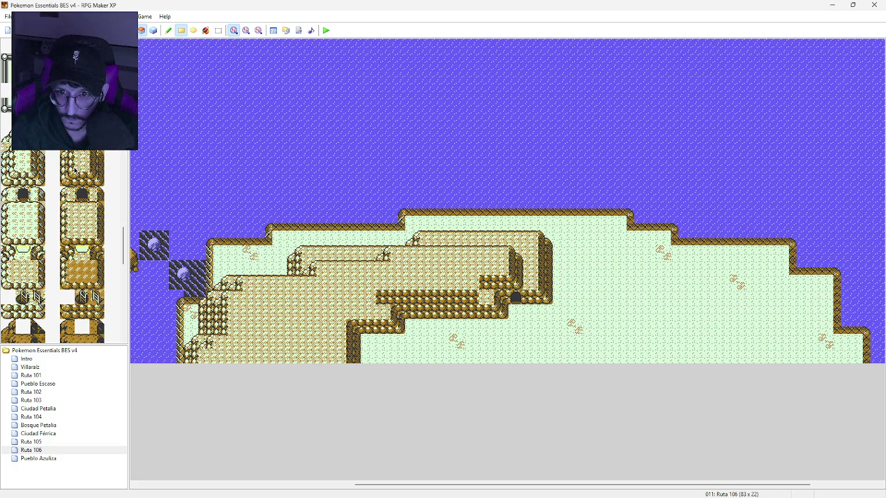
pyautogui.click(69, 165)
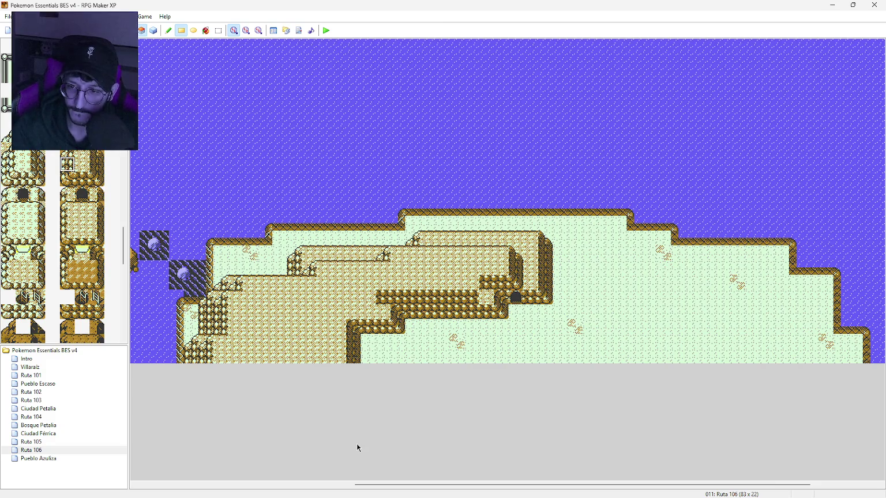
# Turn sand tiles into a rocky cliff step through the middle of the lower plateau
pyautogui.click(353, 326)
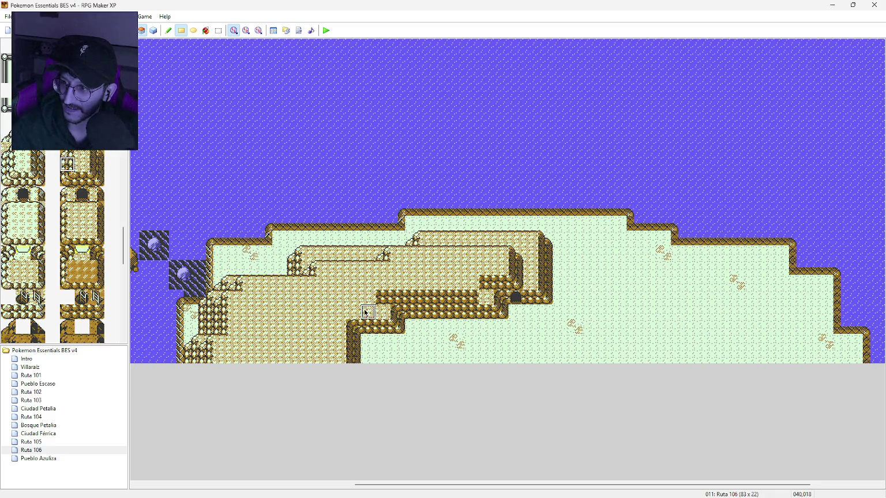
pyautogui.click(363, 312)
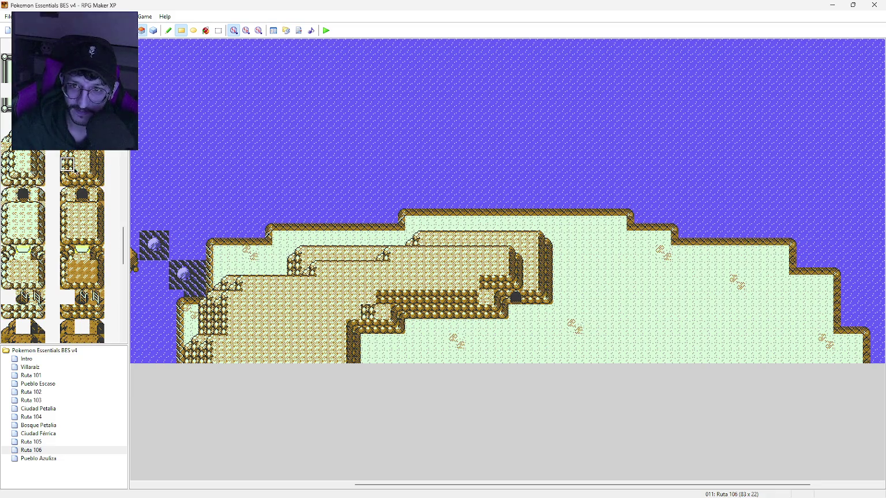
pyautogui.click(82, 179)
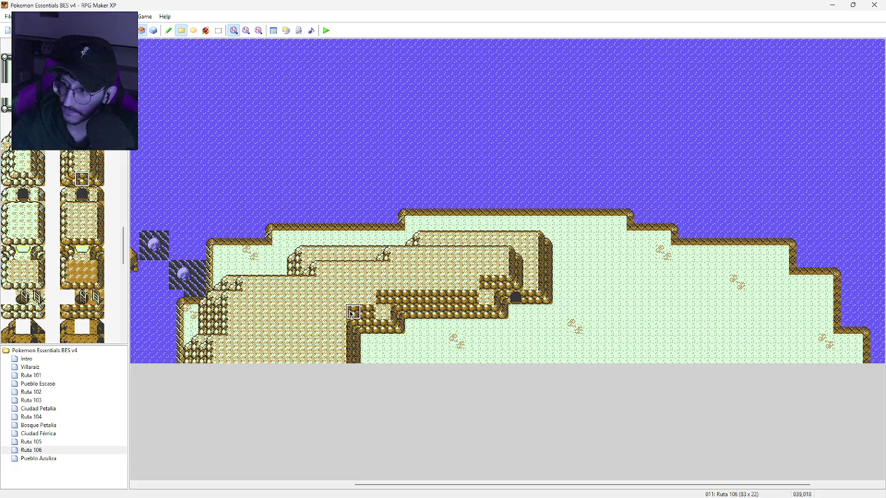
pyautogui.click(350, 313)
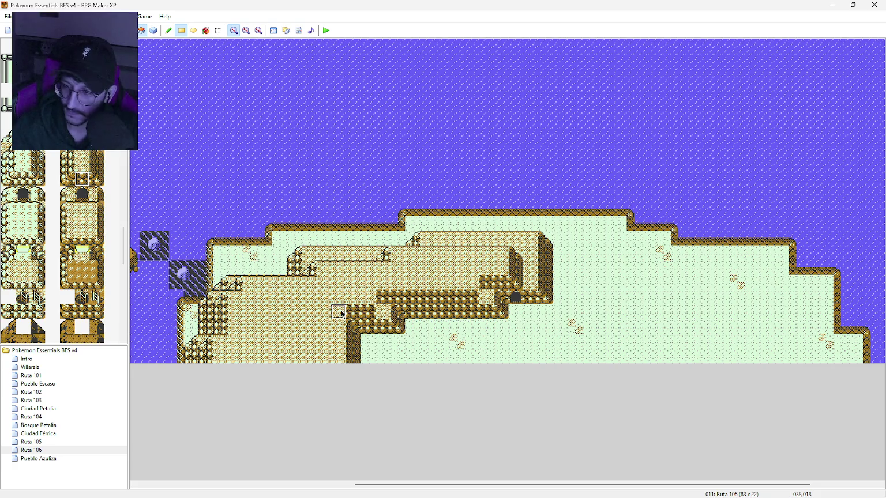
pyautogui.click(97, 180)
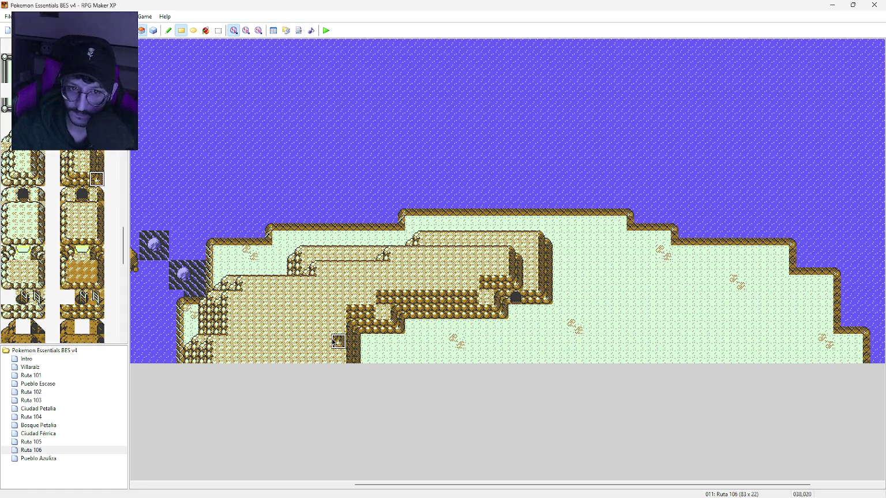
pyautogui.click(333, 341)
pyautogui.click(96, 165)
pyautogui.click(337, 330)
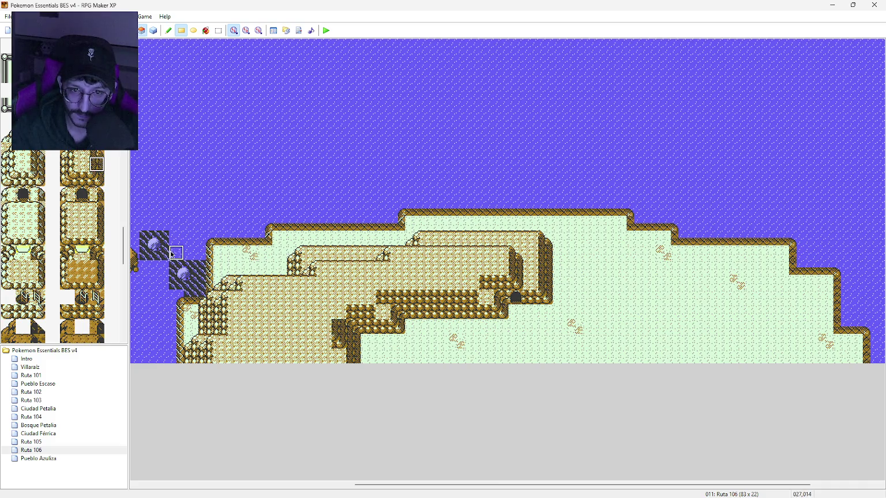
# Extend the cliff step downward with dark and vertical cliff tiles to the plateau's bottom
pyautogui.click(96, 254)
pyautogui.click(339, 313)
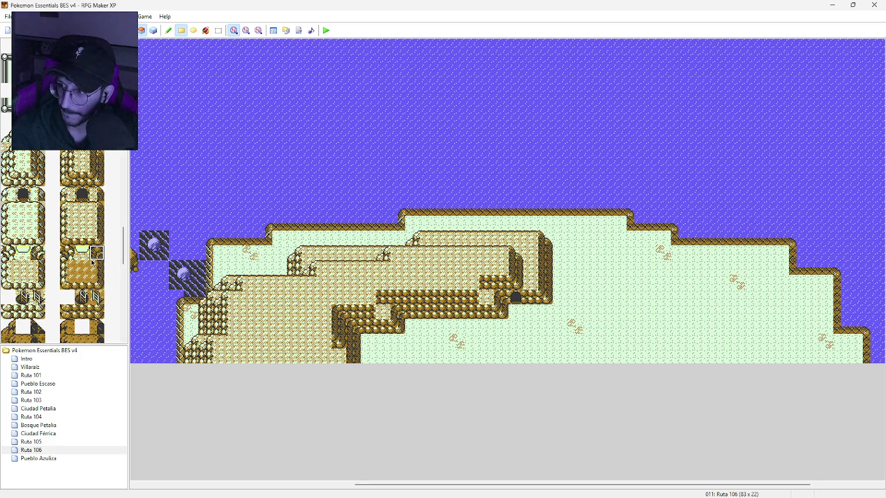
pyautogui.click(325, 342)
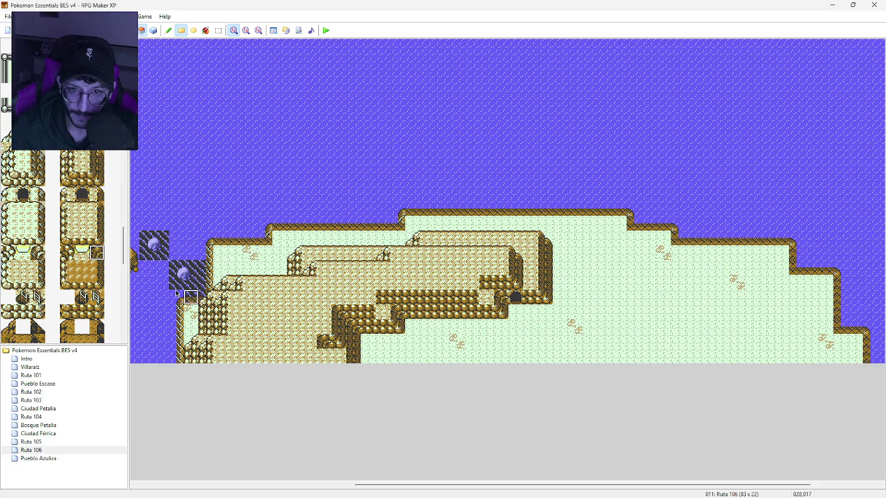
pyautogui.click(96, 166)
pyautogui.click(325, 356)
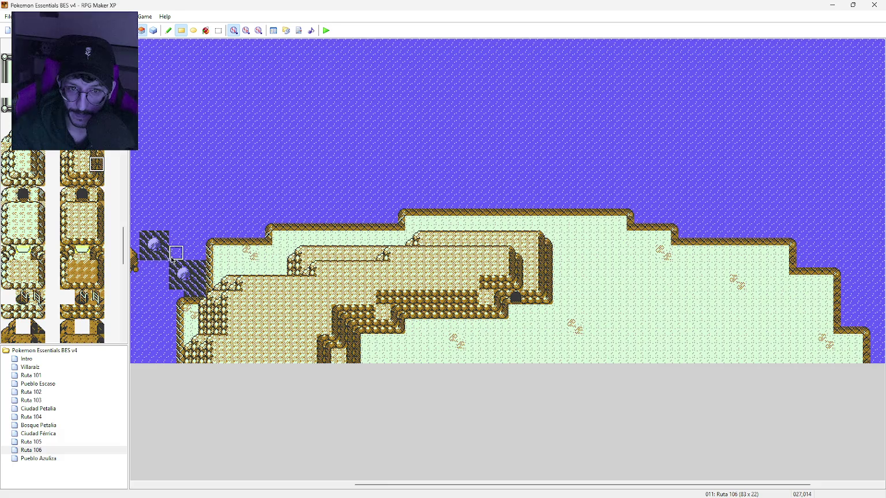
# Add rock ledge tiles along the plateau edges, then open the Ciudad Petalia map
pyautogui.click(97, 253)
pyautogui.click(369, 297)
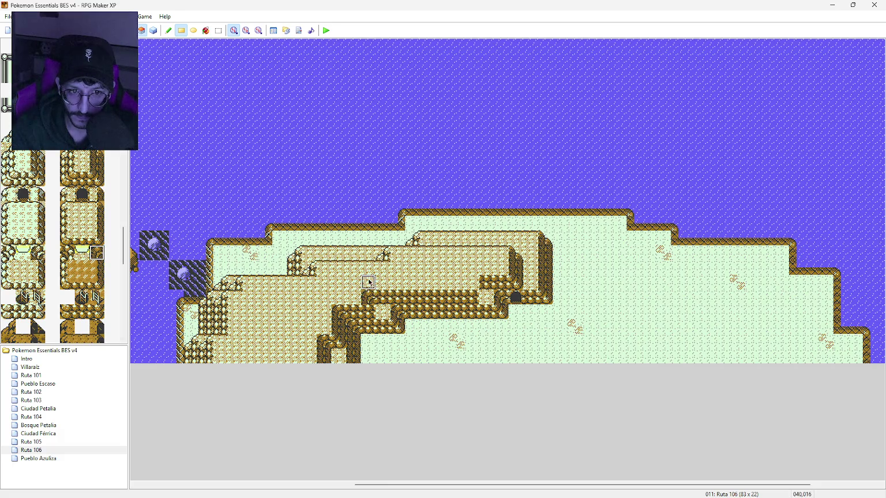
pyautogui.click(471, 282)
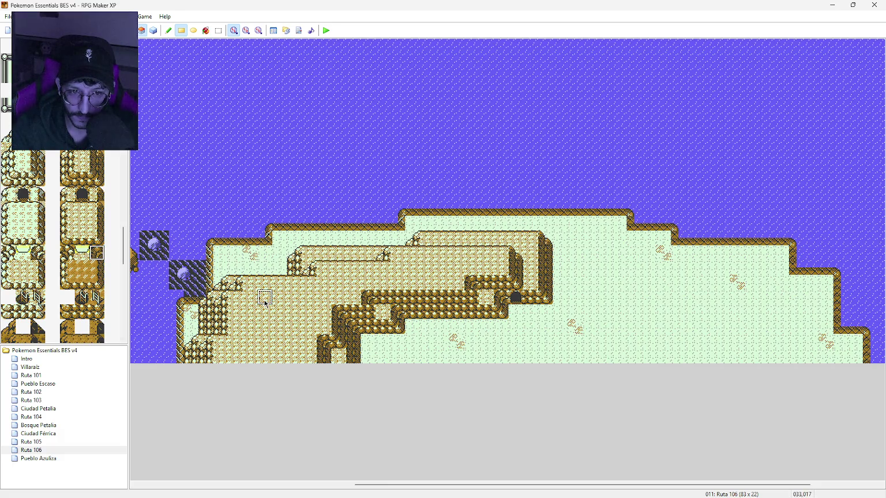
pyautogui.click(87, 409)
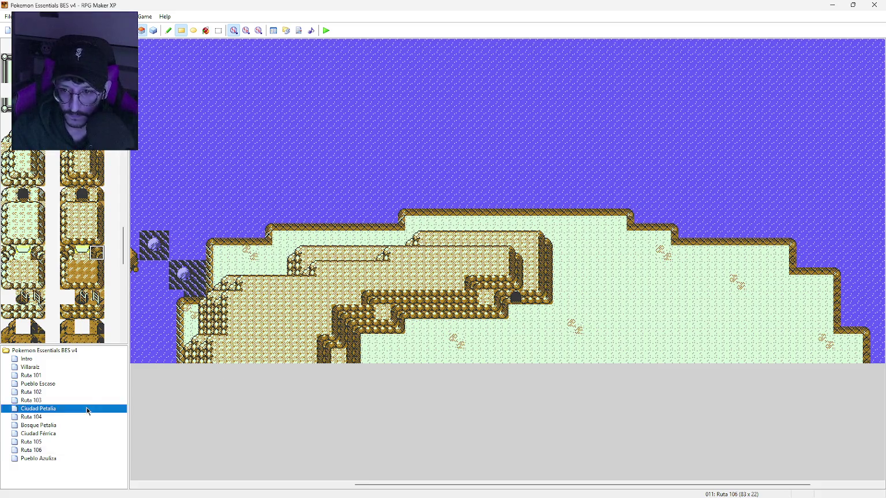
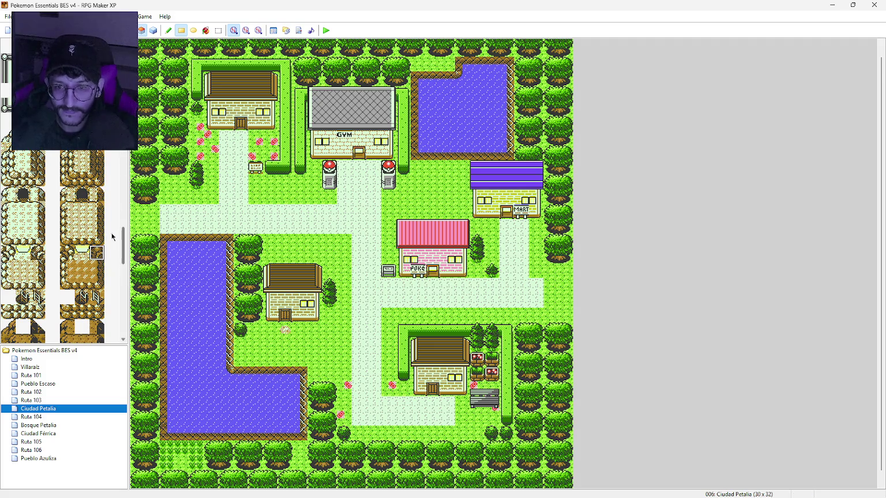
# Move the bench beside Ciudad Petalia's lower house up one tile, then switch to Ruta 106
pyautogui.scroll(3, 110, 199)
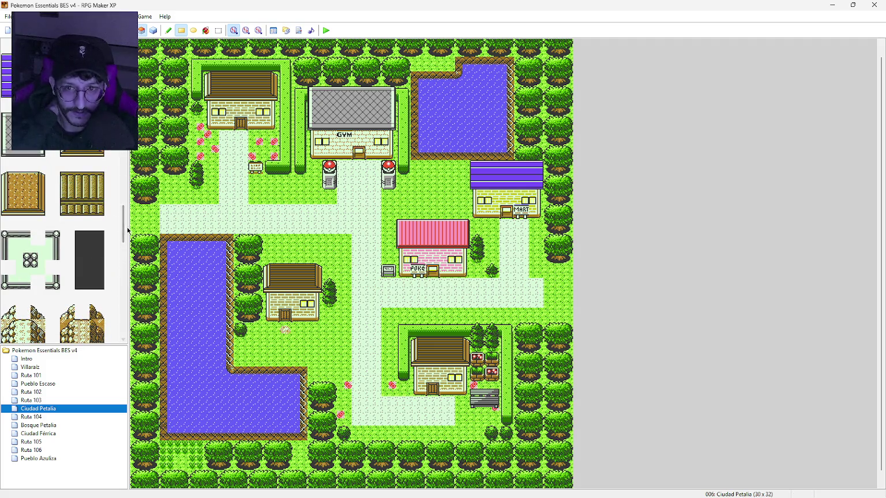
pyautogui.moveTo(123, 222); pyautogui.dragTo(122, 75)
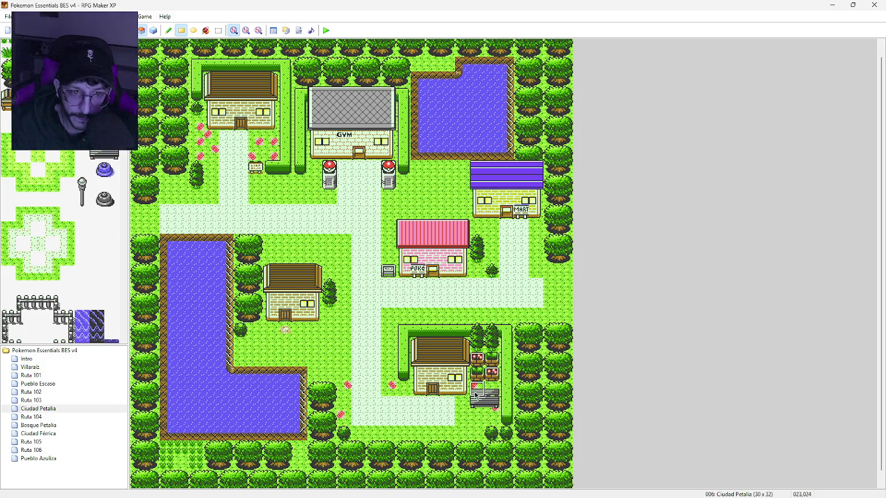
pyautogui.hotkey('ctrl', 'z')
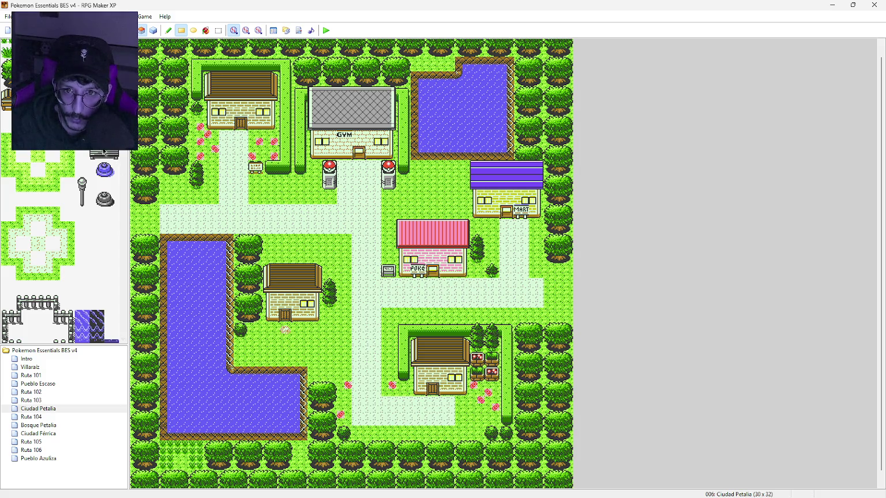
pyautogui.click(104, 153)
pyautogui.click(477, 385)
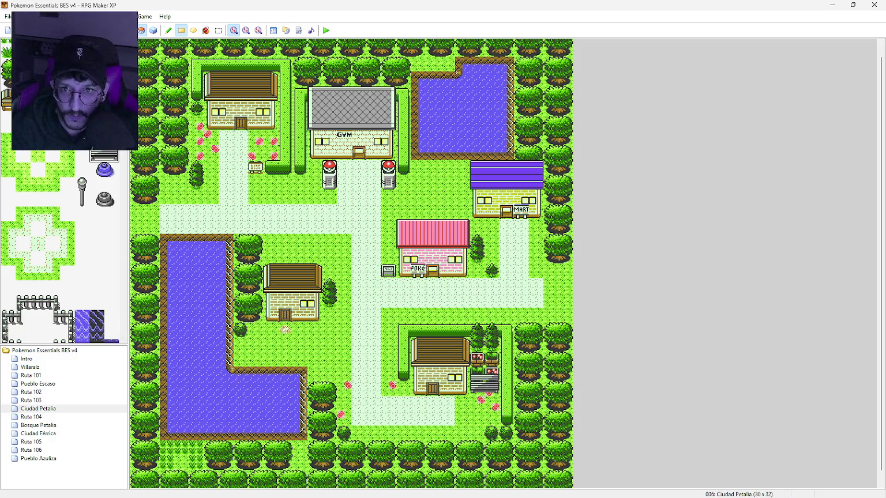
pyautogui.click(53, 450)
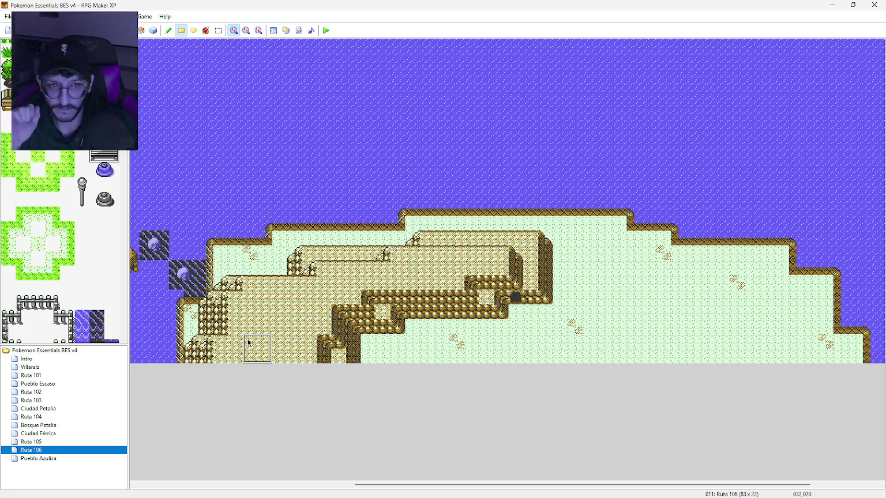
# Place three boulders on the grass beside the cliff's east end
pyautogui.scroll(-10, 55, 166)
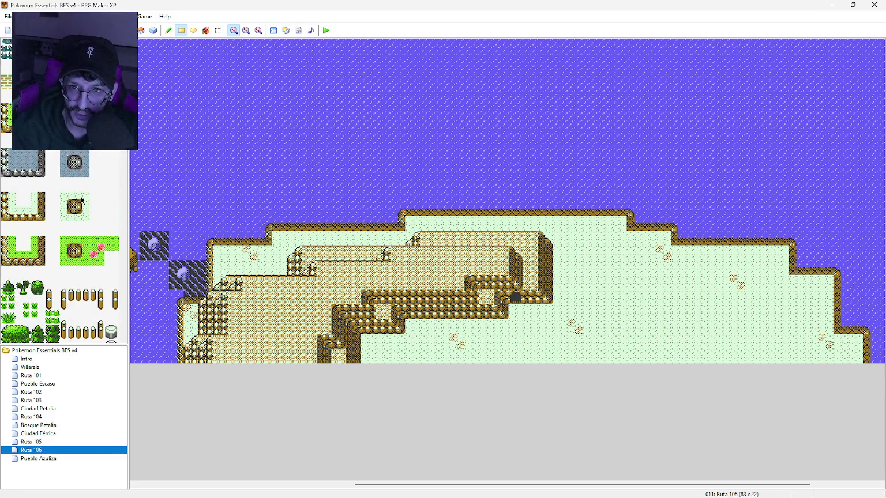
pyautogui.click(97, 172)
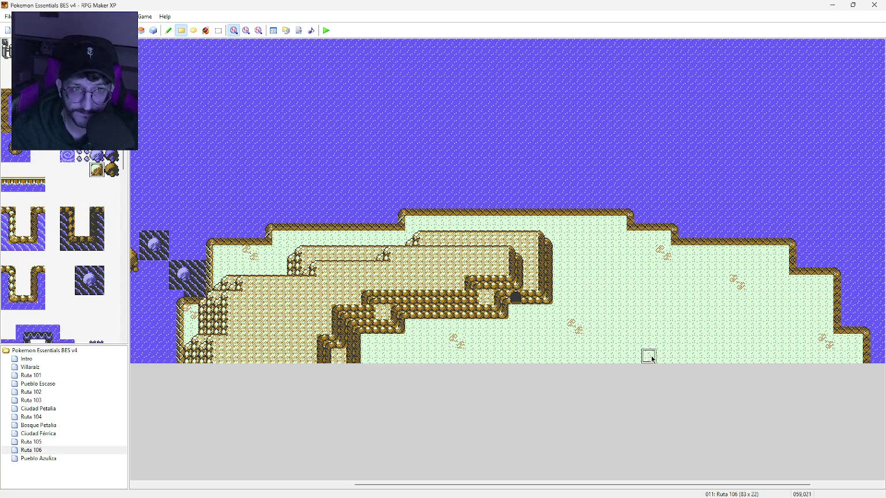
pyautogui.click(560, 282)
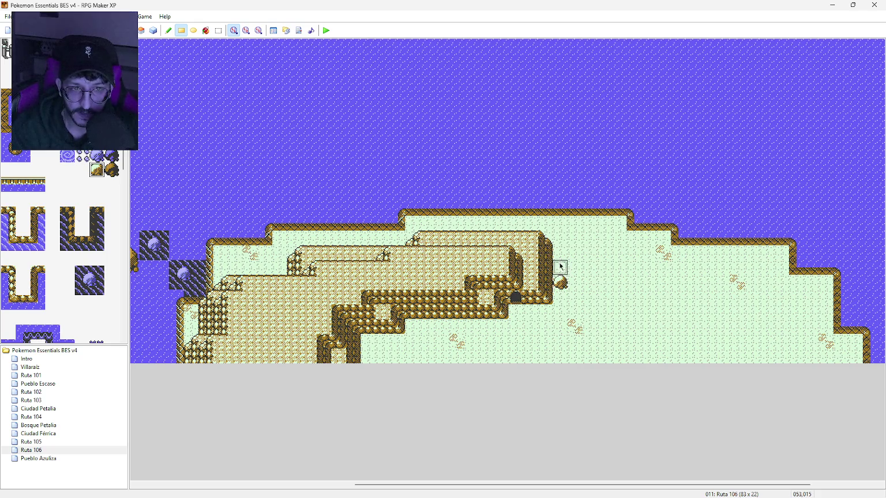
pyautogui.click(560, 253)
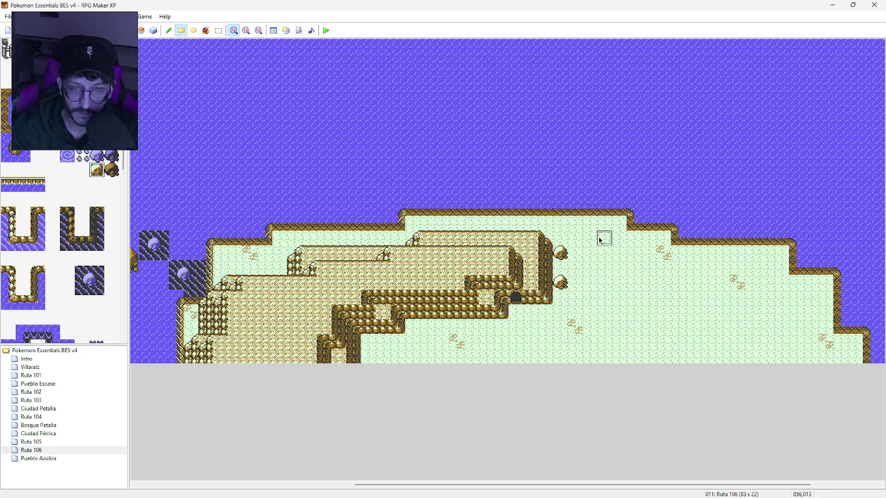
pyautogui.click(590, 239)
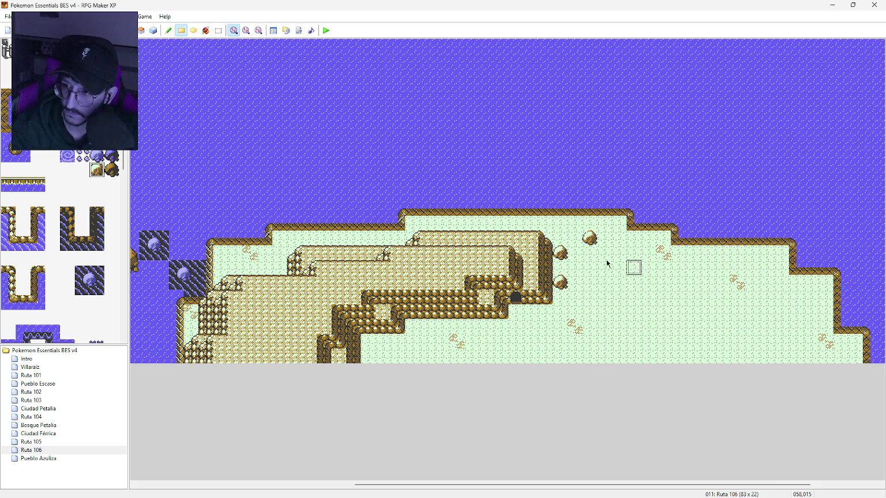
# Place a signpost on the grass near Ruta 106's northern shore
pyautogui.scroll(-10, 62, 192)
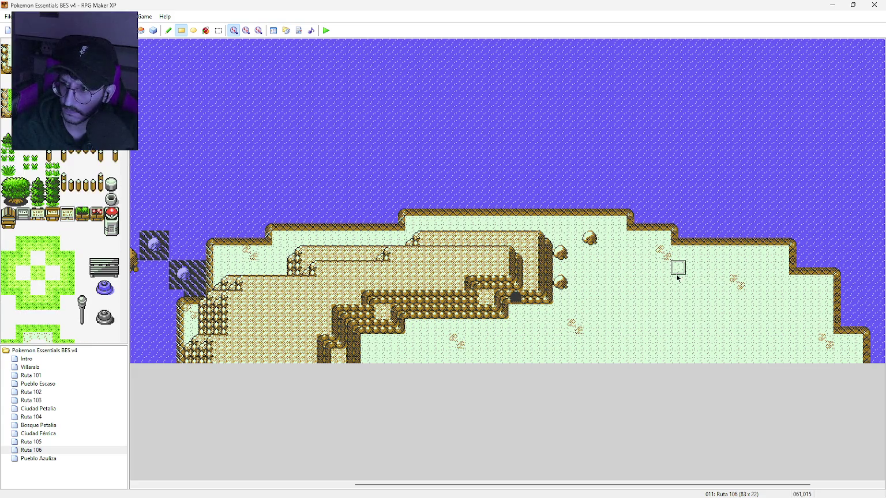
pyautogui.click(663, 253)
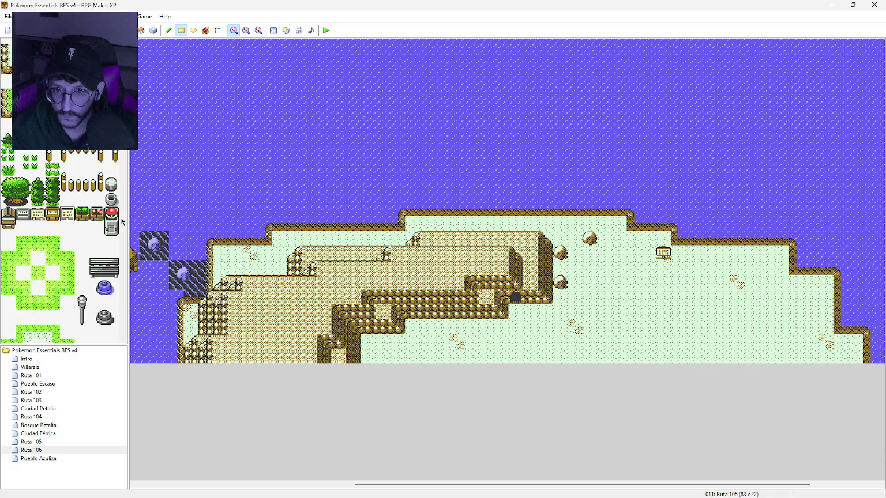
pyautogui.moveTo(124, 139)
pyautogui.mouseDown()
pyautogui.moveTo(122, 281)
pyautogui.moveTo(110, 301)
pyautogui.mouseUp()
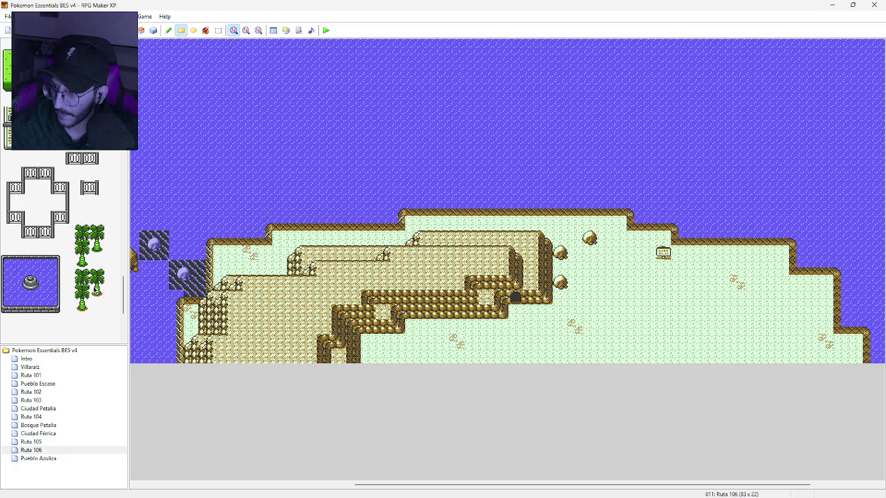
pyautogui.click(82, 291)
# Paint rows of palm trees along the map bottom, under the cliff and between the clusters
pyautogui.moveTo(367, 356)
pyautogui.mouseDown()
pyautogui.moveTo(452, 370)
pyautogui.moveTo(603, 324)
pyautogui.moveTo(575, 342)
pyautogui.mouseUp()
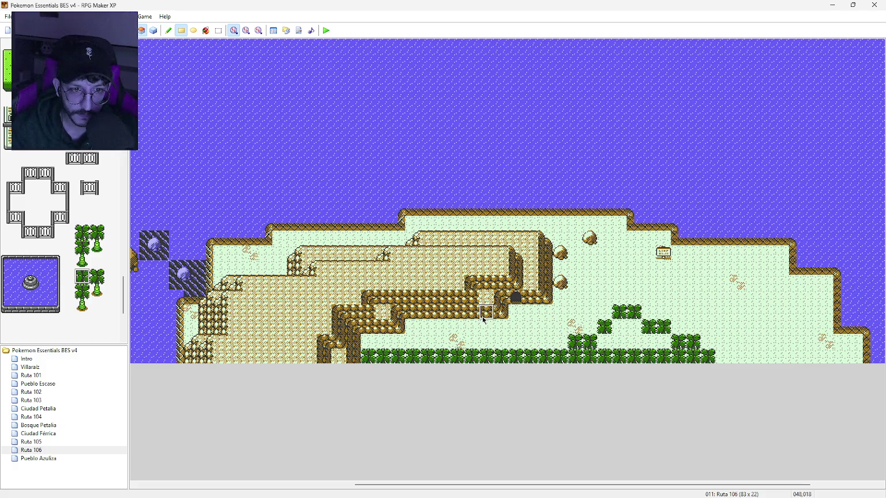
pyautogui.moveTo(482, 319)
pyautogui.mouseDown()
pyautogui.moveTo(375, 326)
pyautogui.moveTo(393, 333)
pyautogui.mouseUp()
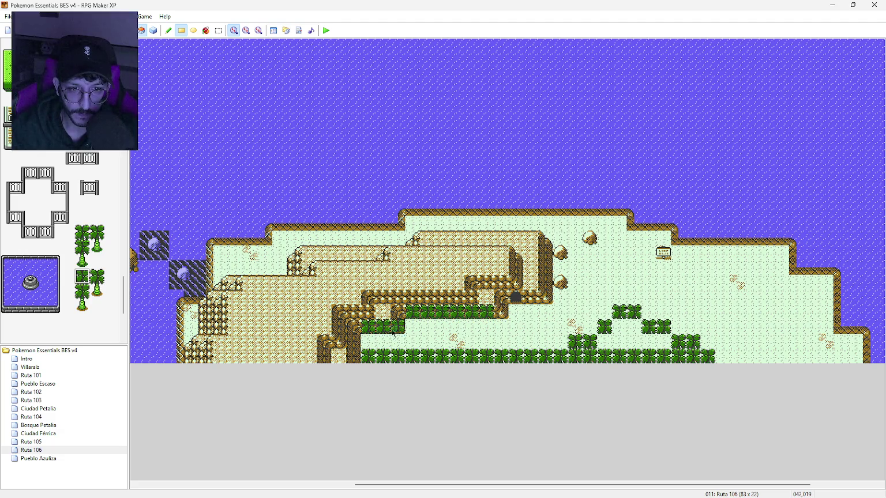
pyautogui.click(82, 291)
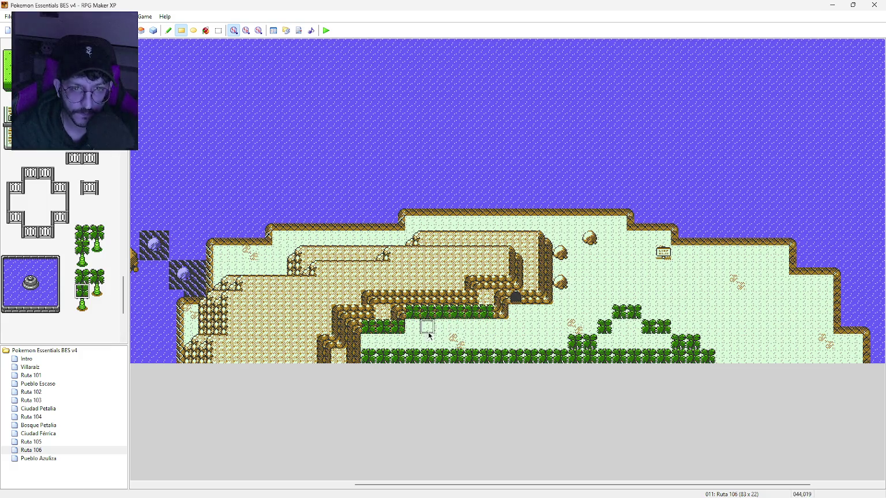
pyautogui.moveTo(413, 326)
pyautogui.mouseDown()
pyautogui.moveTo(471, 329)
pyautogui.moveTo(375, 341)
pyautogui.moveTo(483, 344)
pyautogui.mouseUp()
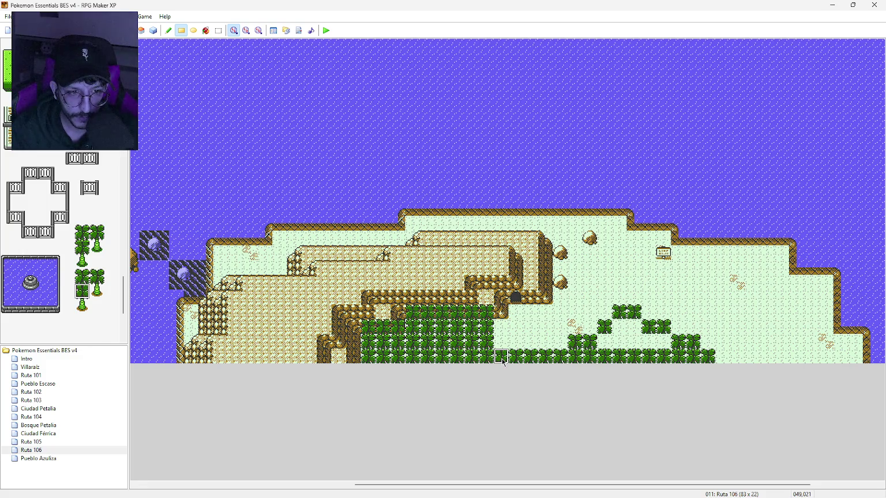
pyautogui.moveTo(502, 361)
pyautogui.mouseDown()
pyautogui.moveTo(664, 342)
pyautogui.moveTo(621, 330)
pyautogui.moveTo(635, 327)
pyautogui.mouseUp()
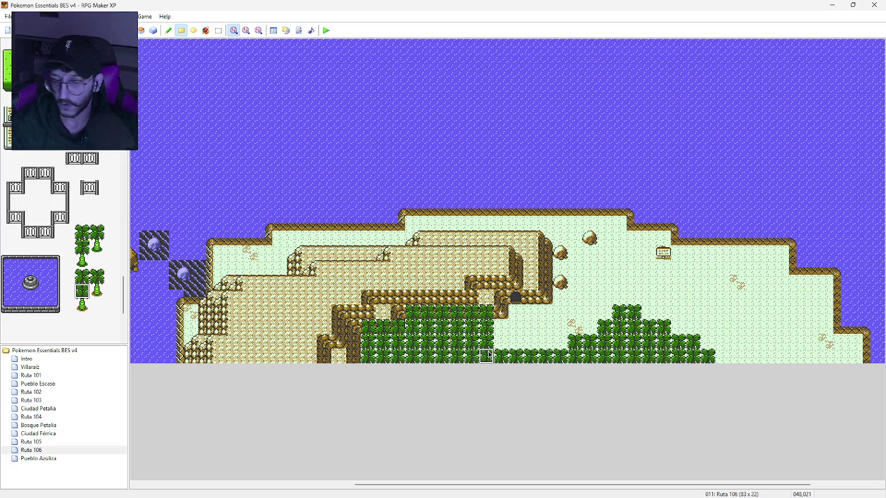
pyautogui.middleClick(396, 312)
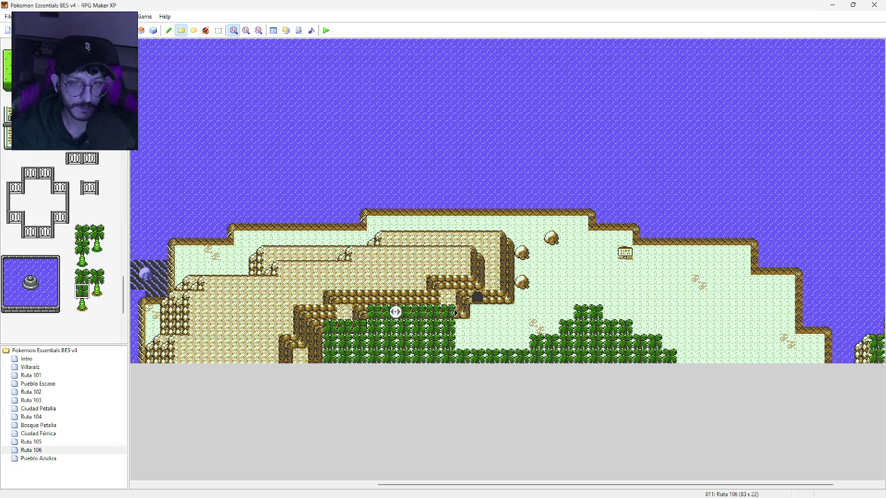
# On layer 2, place 2x2 boulders in the sea along Ruta 106's eastern shore
pyautogui.middleClick(439, 327)
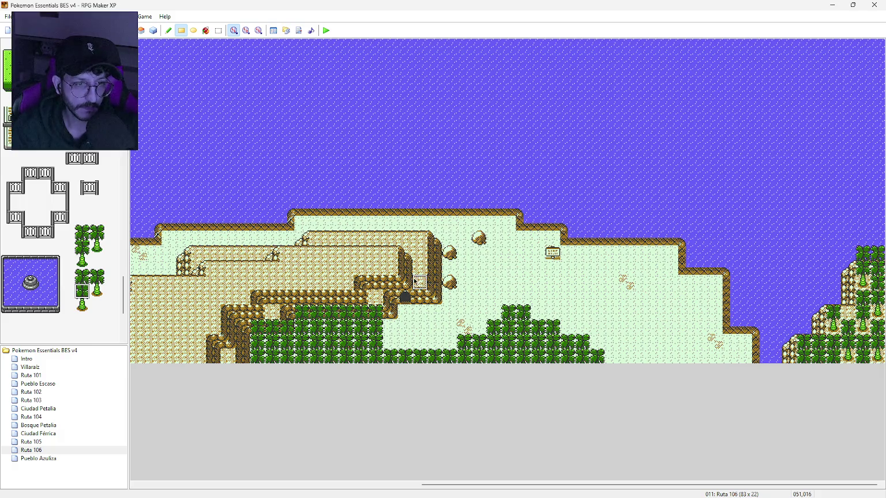
pyautogui.middleClick(392, 268)
pyautogui.middleClick(538, 233)
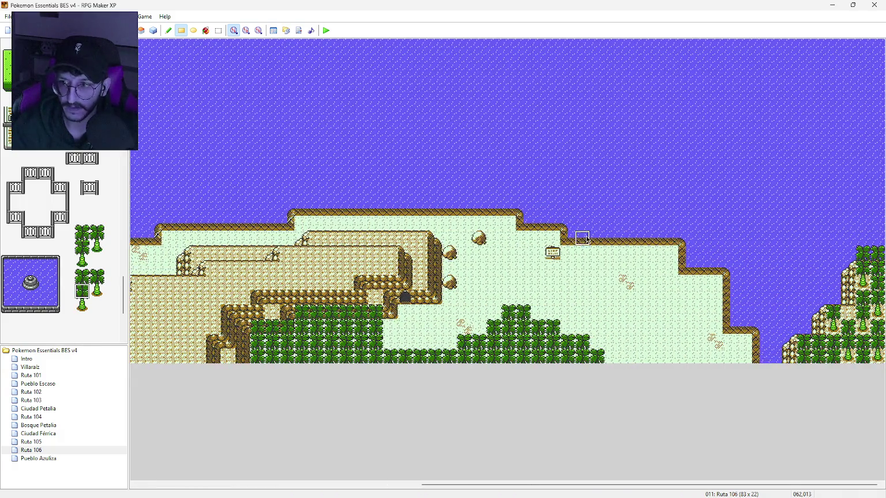
pyautogui.scroll(15, 104, 266)
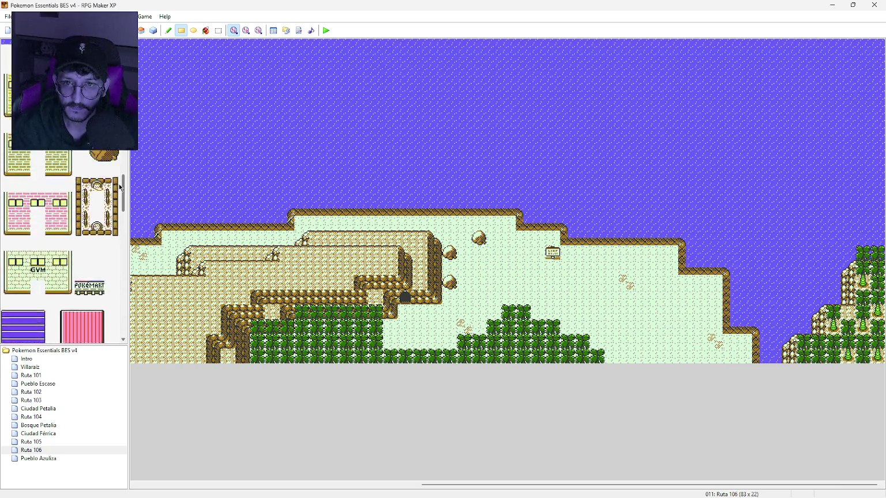
pyautogui.moveTo(98, 199); pyautogui.dragTo(113, 218)
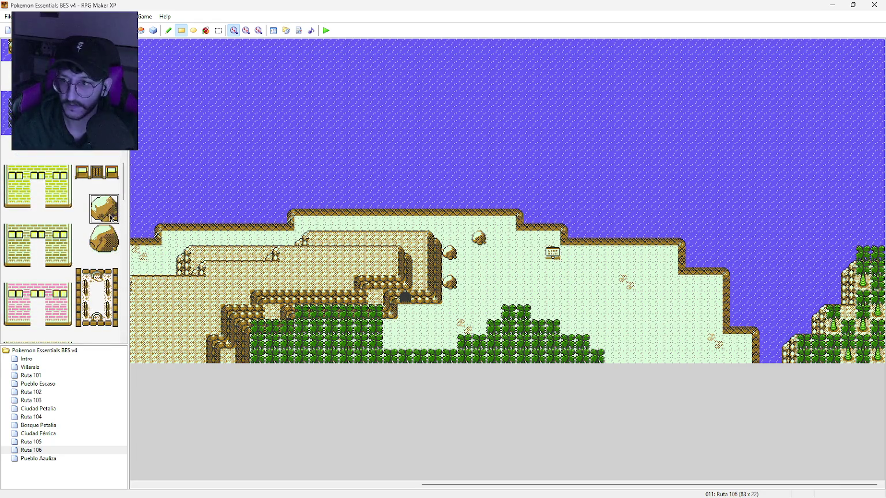
pyautogui.press('F6')
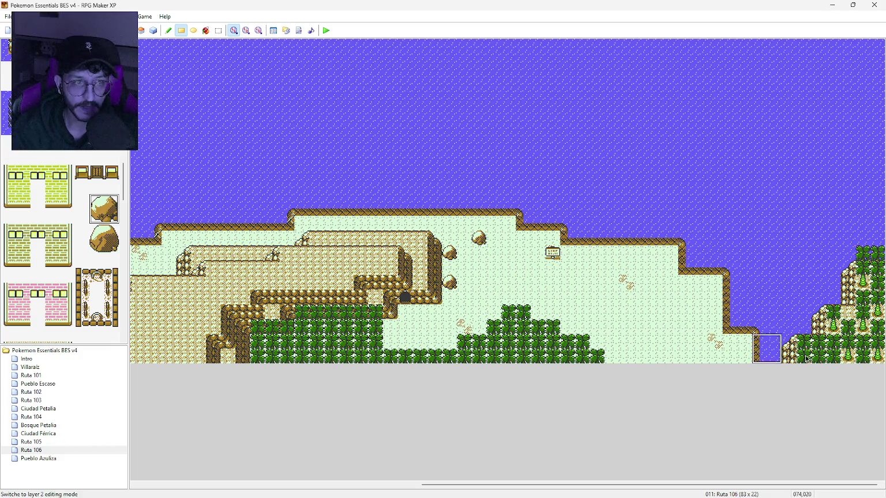
pyautogui.click(794, 316)
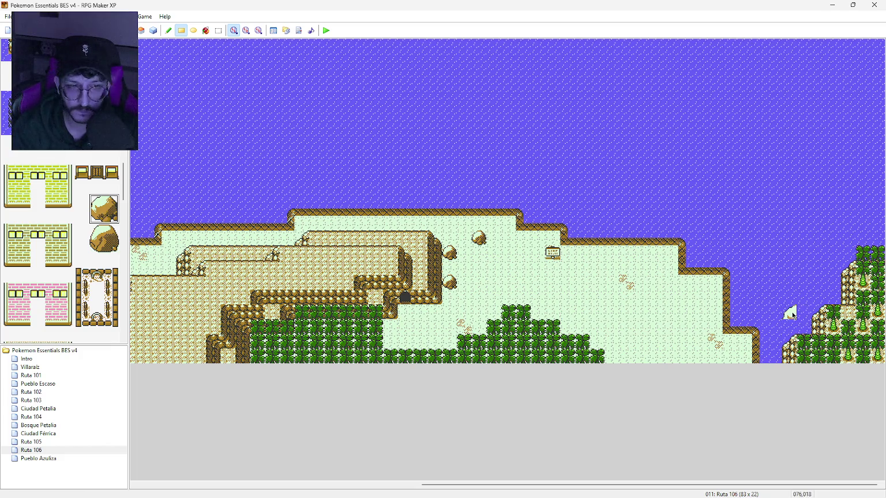
pyautogui.click(168, 30)
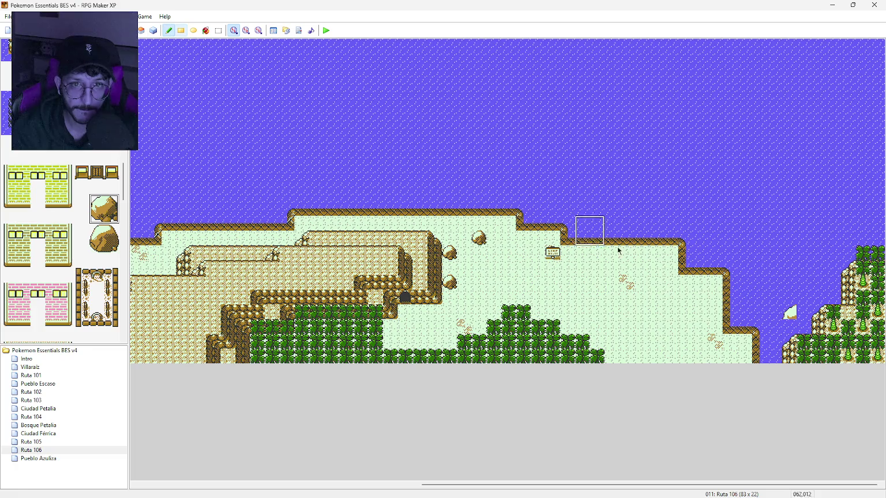
pyautogui.click(796, 319)
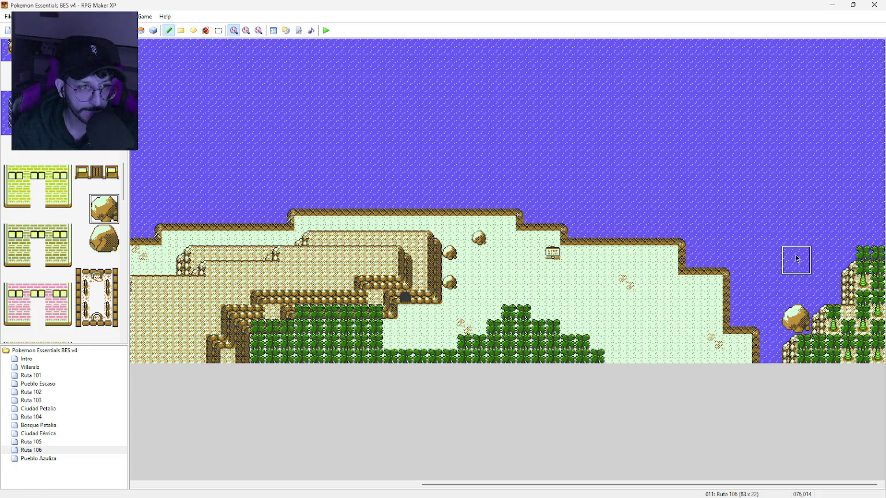
pyautogui.click(796, 231)
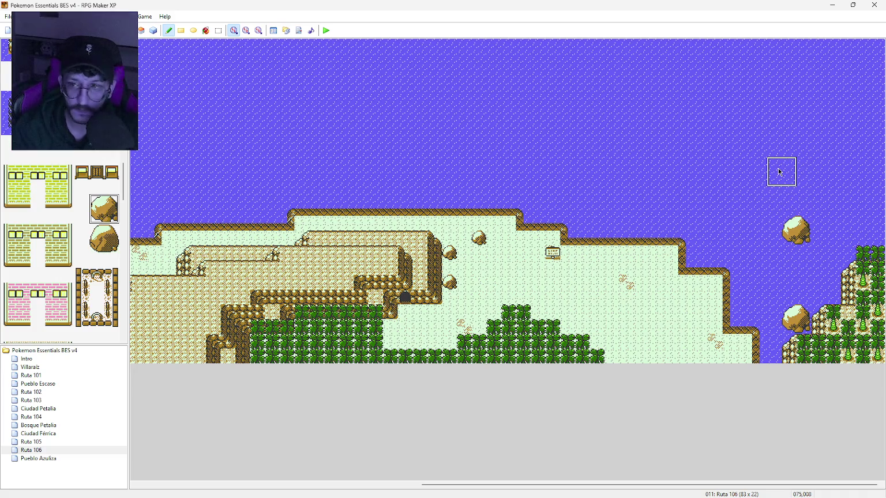
# Extend the line westward across the northern sea with eight more rocks
pyautogui.click(780, 172)
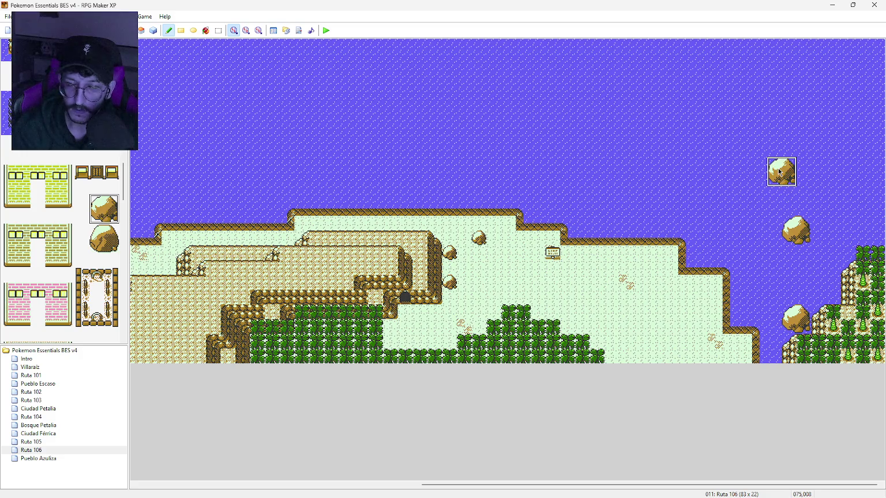
pyautogui.click(729, 156)
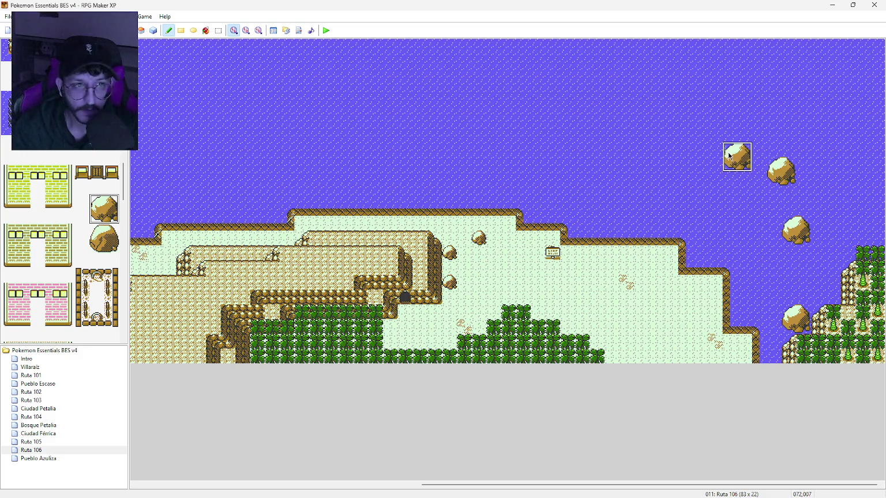
pyautogui.click(691, 142)
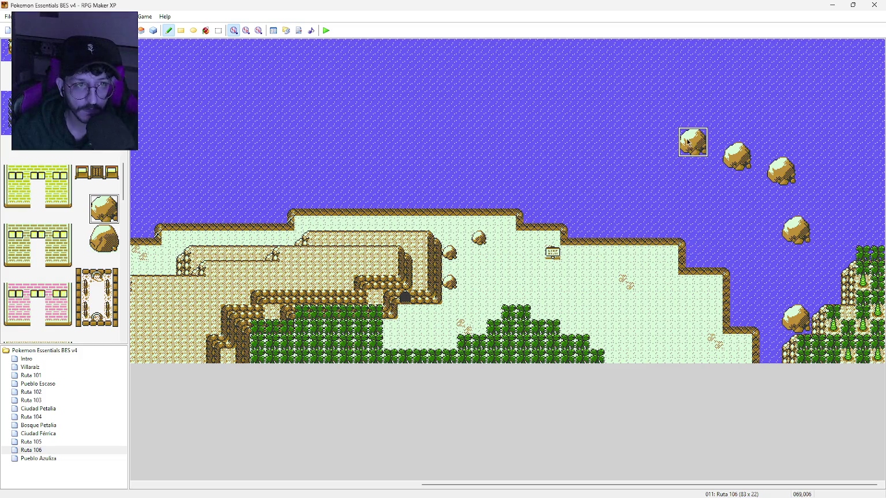
pyautogui.click(633, 141)
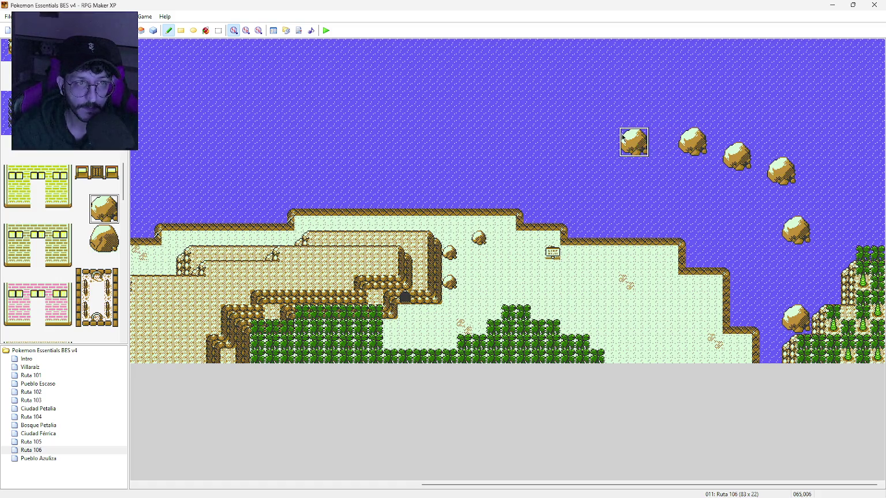
pyautogui.click(568, 140)
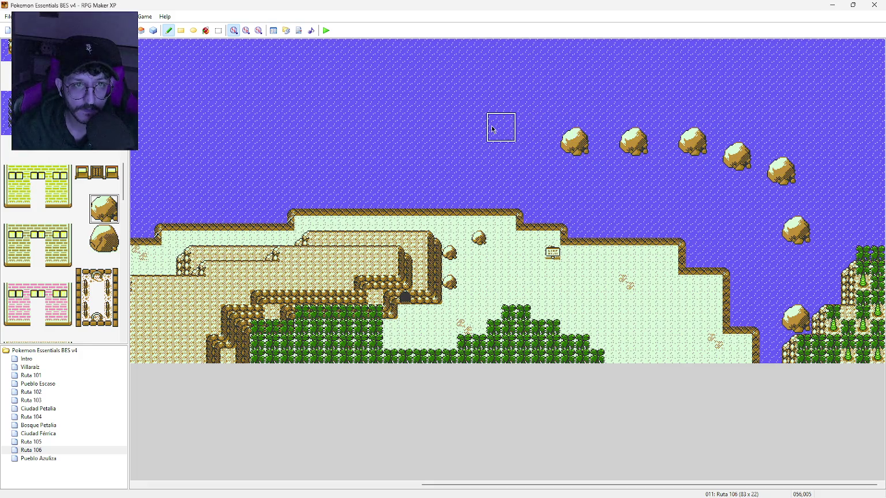
pyautogui.click(456, 130)
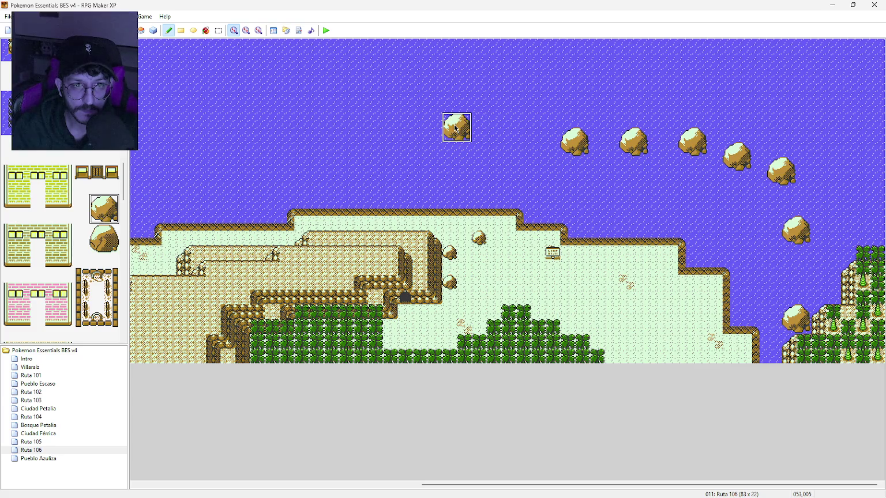
pyautogui.click(398, 128)
pyautogui.click(332, 127)
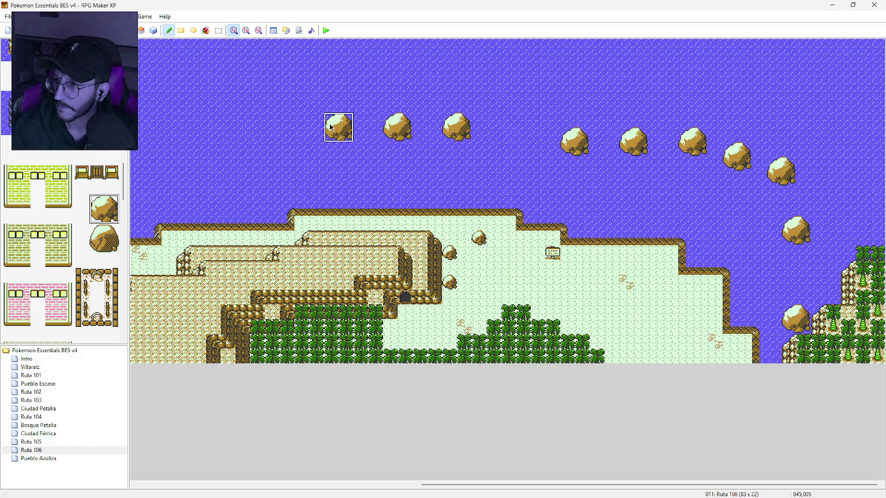
pyautogui.scroll(3, 87, 167)
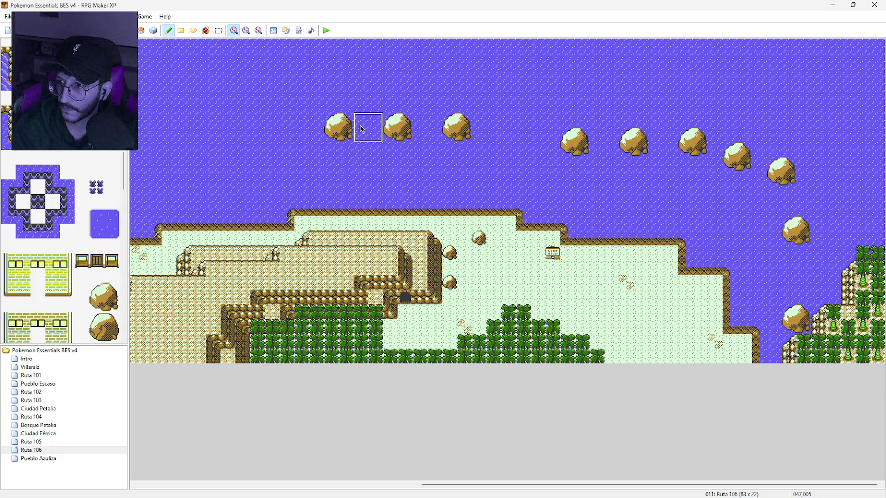
# Paint whirlpool tiles beside the western rocks and up the eastern rock curve, redoing one misplaced tile
pyautogui.click(324, 156)
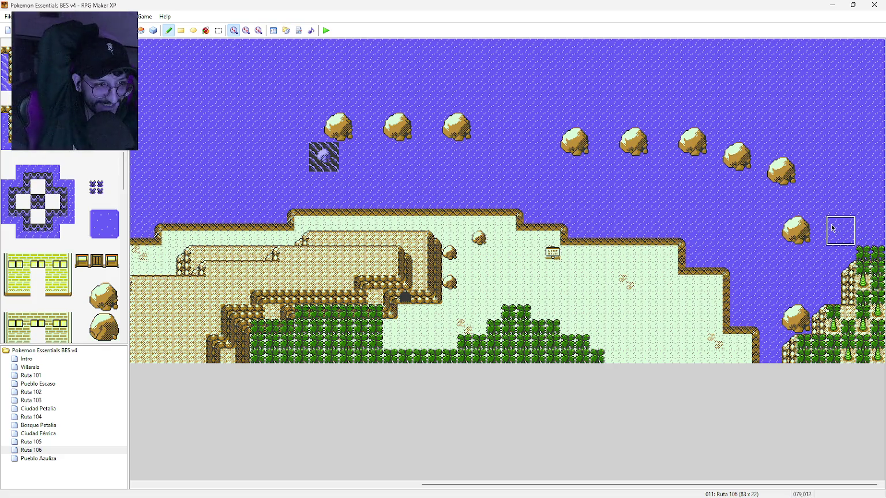
pyautogui.click(810, 289)
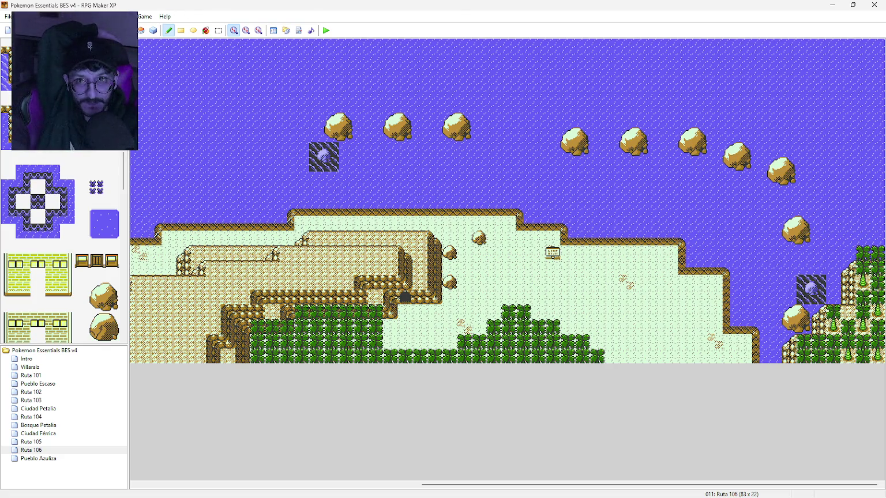
pyautogui.hotkey('ctrl', 'z')
pyautogui.click(796, 290)
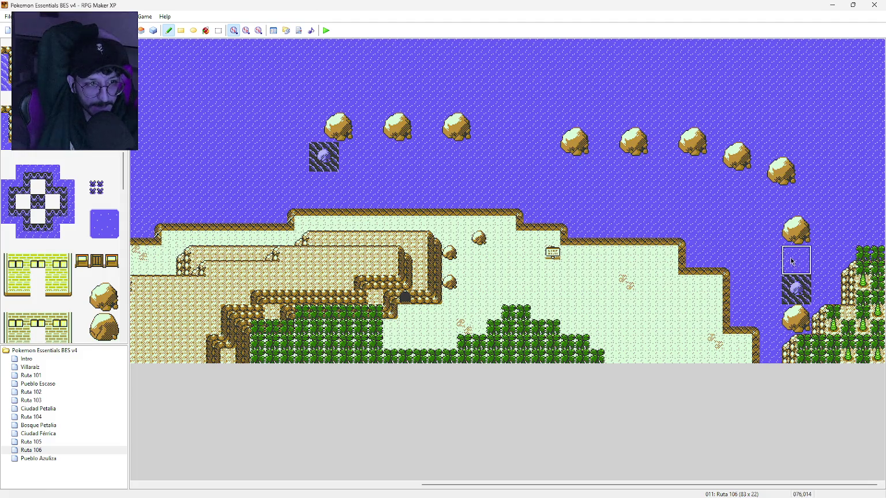
pyautogui.click(792, 261)
pyautogui.click(790, 201)
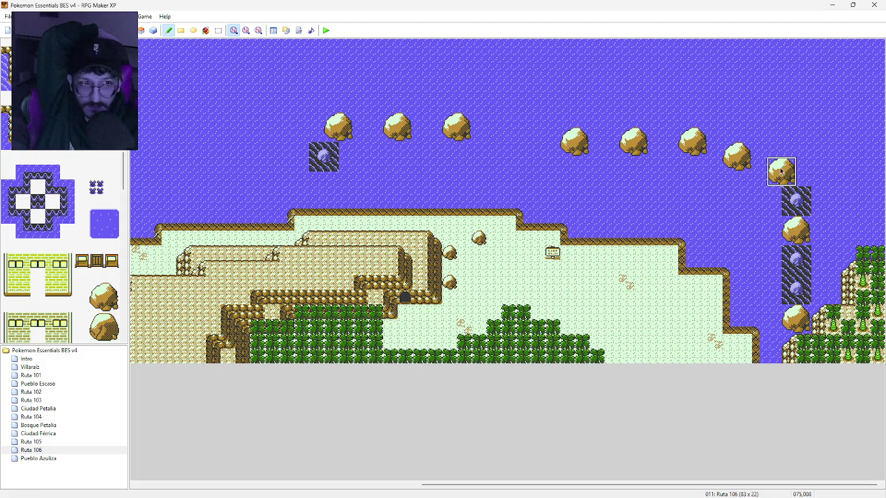
pyautogui.click(767, 142)
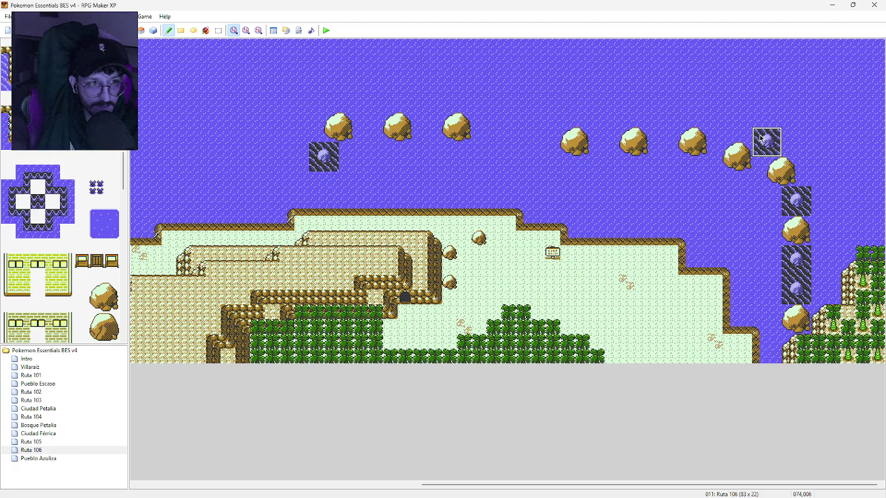
pyautogui.click(722, 126)
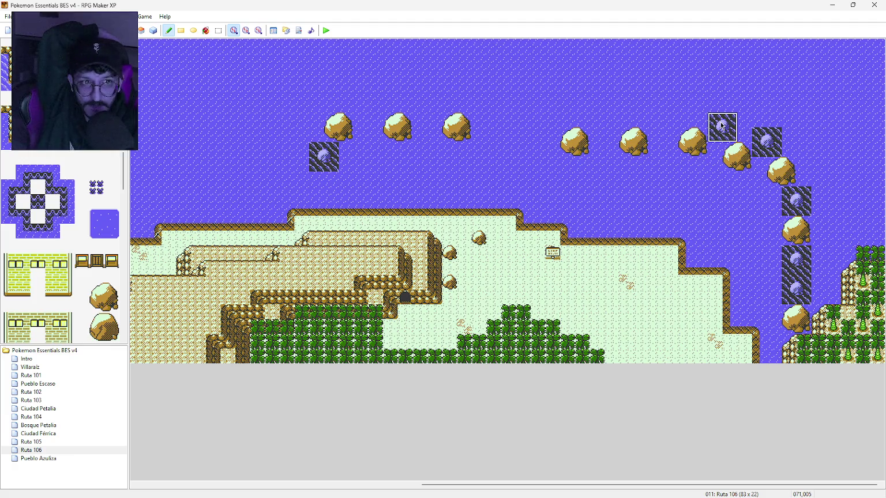
# Fill the remaining rock gaps westward with whirlpool tiles
pyautogui.click(673, 102)
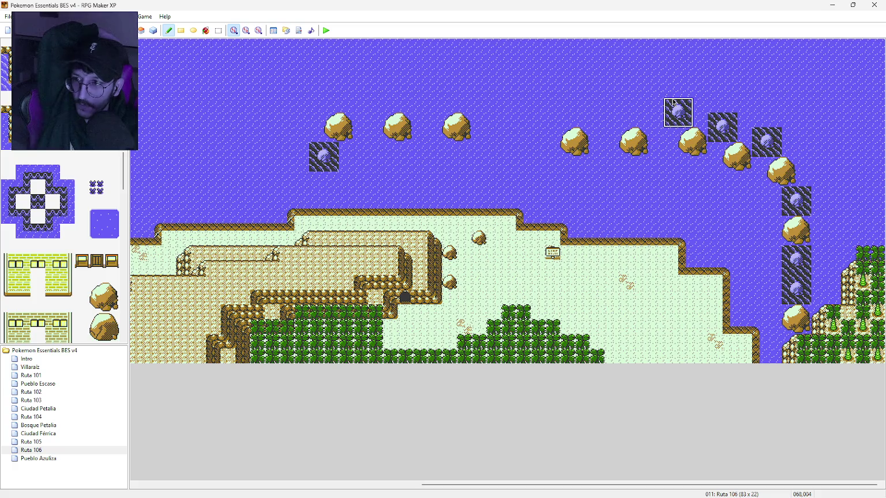
pyautogui.click(653, 158)
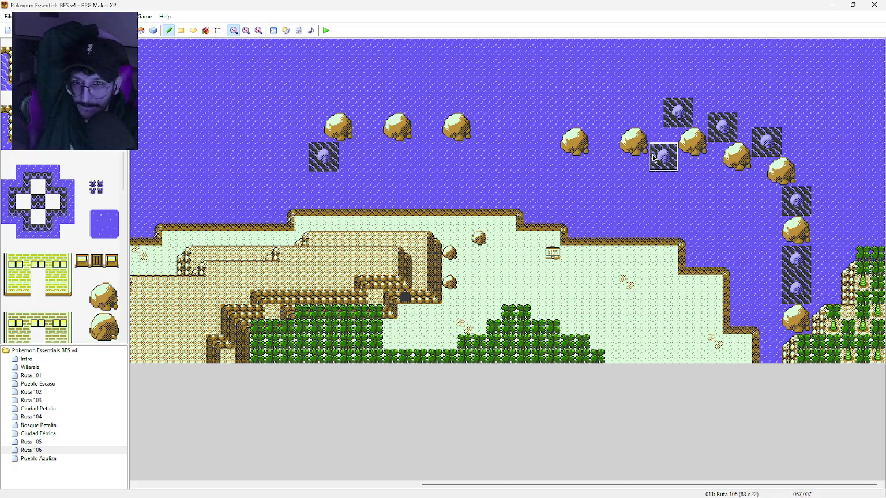
pyautogui.click(599, 156)
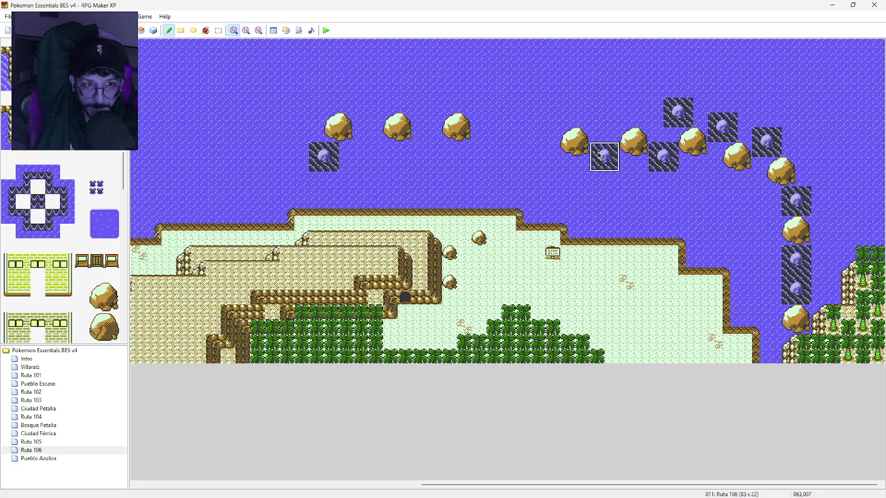
pyautogui.click(540, 122)
pyautogui.click(511, 123)
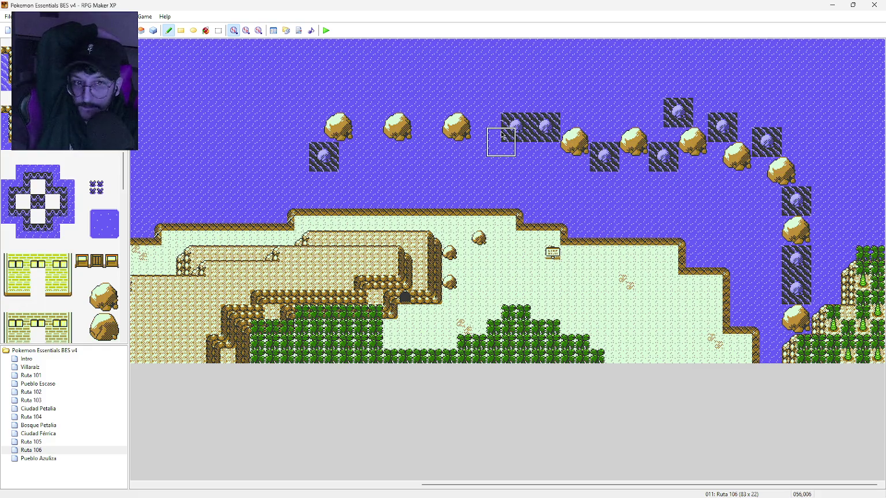
pyautogui.click(482, 133)
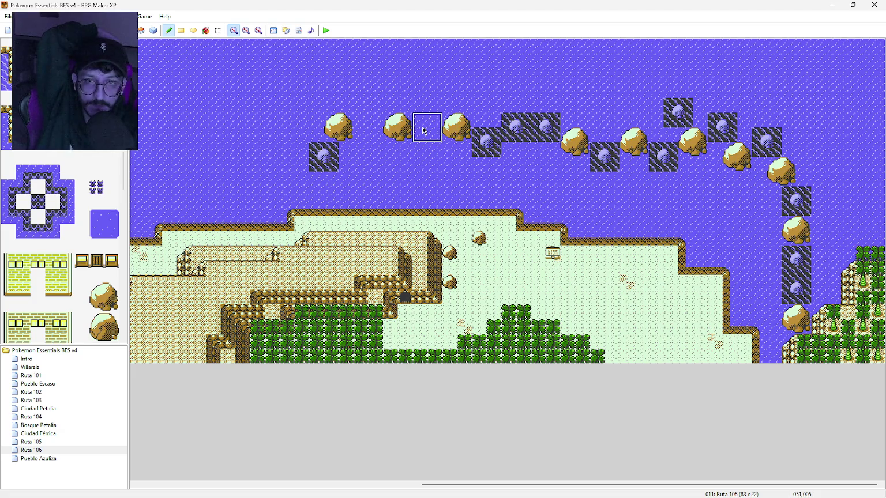
pyautogui.click(426, 144)
pyautogui.click(366, 144)
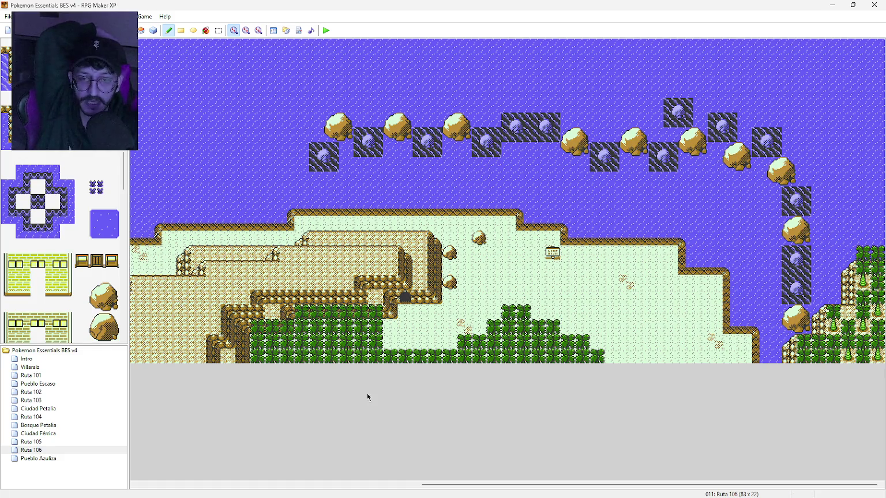
# Pan the map west to the barrier's western stretch and scroll the tileset to rock tiles
pyautogui.middleClick(348, 254)
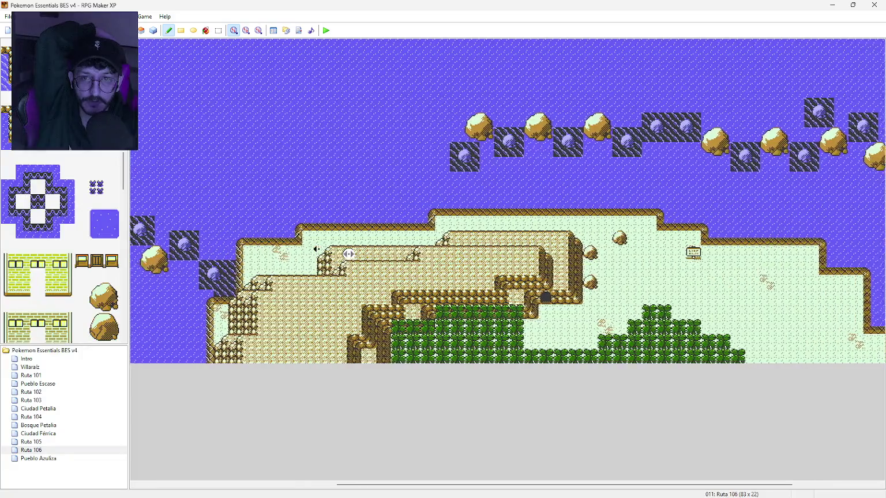
pyautogui.middleClick(347, 231)
pyautogui.middleClick(368, 171)
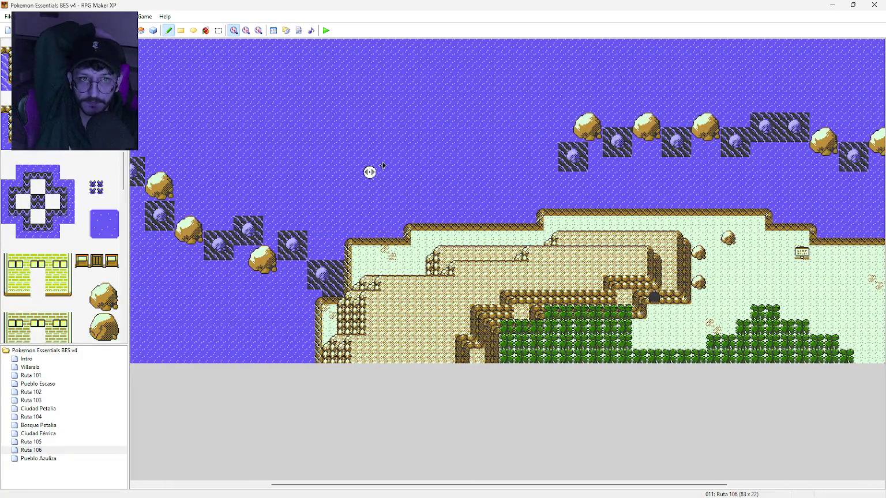
pyautogui.middleClick(414, 165)
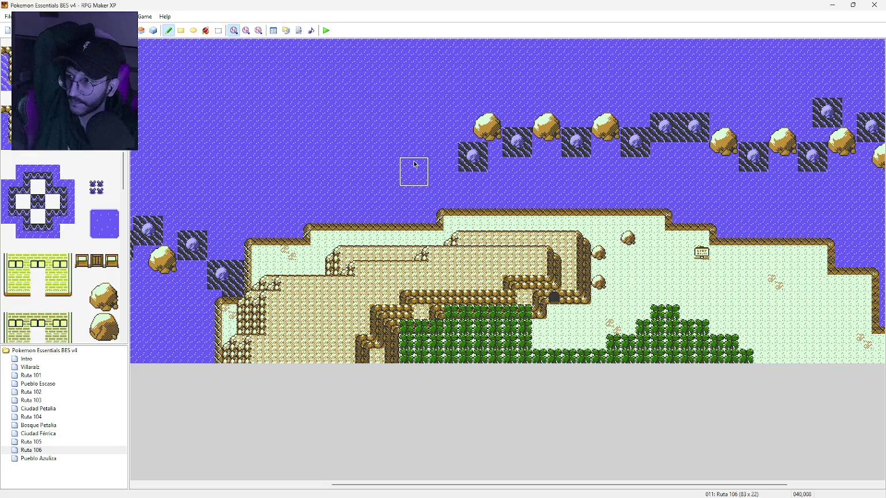
pyautogui.scroll(-10, 69, 235)
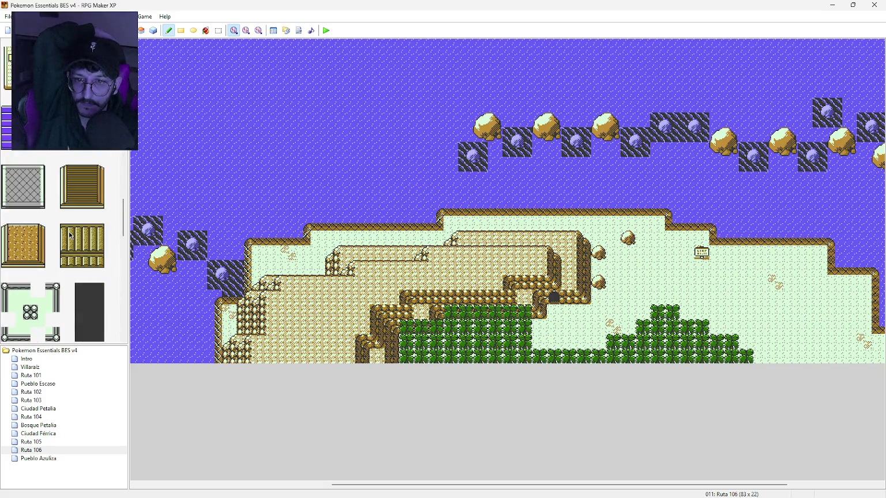
pyautogui.scroll(-3, 69, 235)
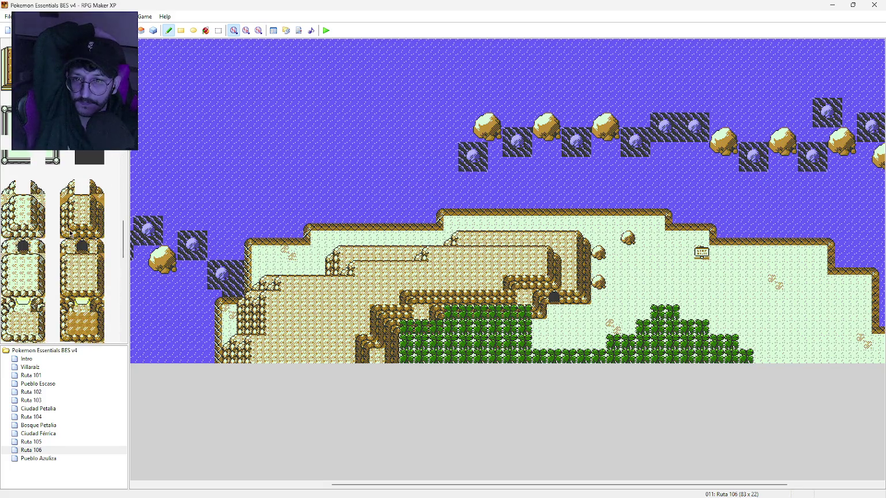
# Paint rock edge tiles on the water left of the rock line to form the plateau's right side
pyautogui.click(67, 230)
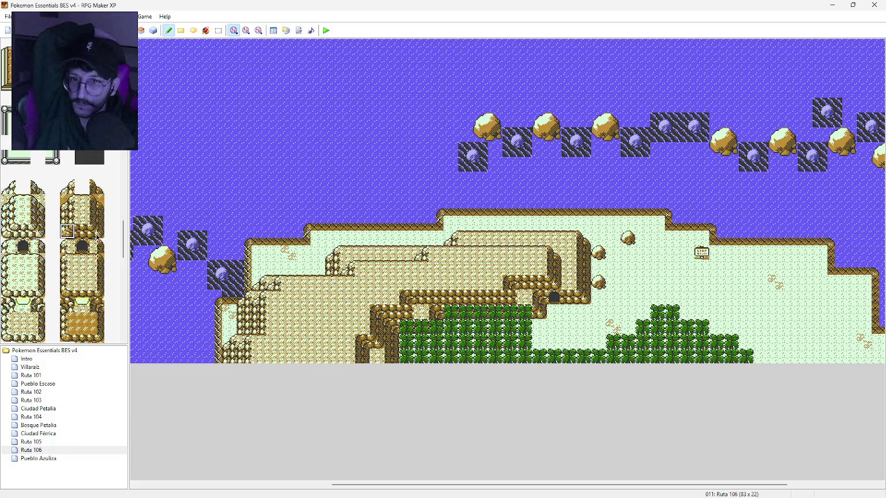
pyautogui.click(96, 187)
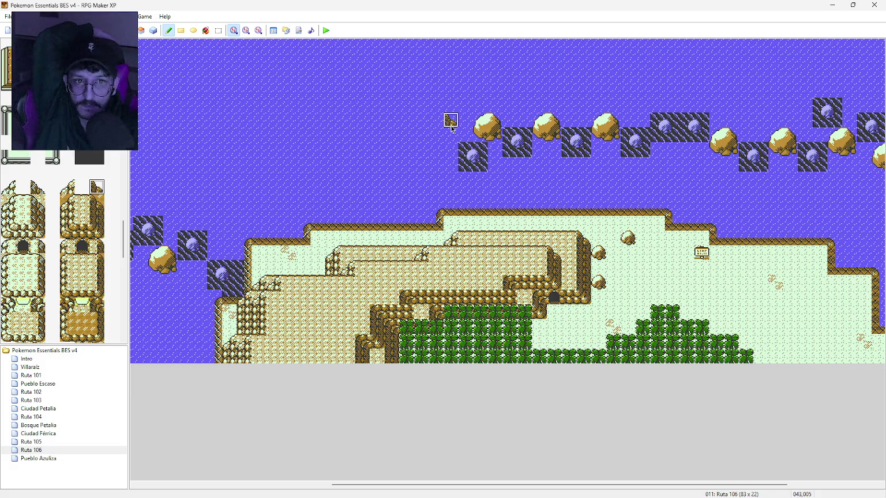
pyautogui.click(451, 120)
pyautogui.click(96, 216)
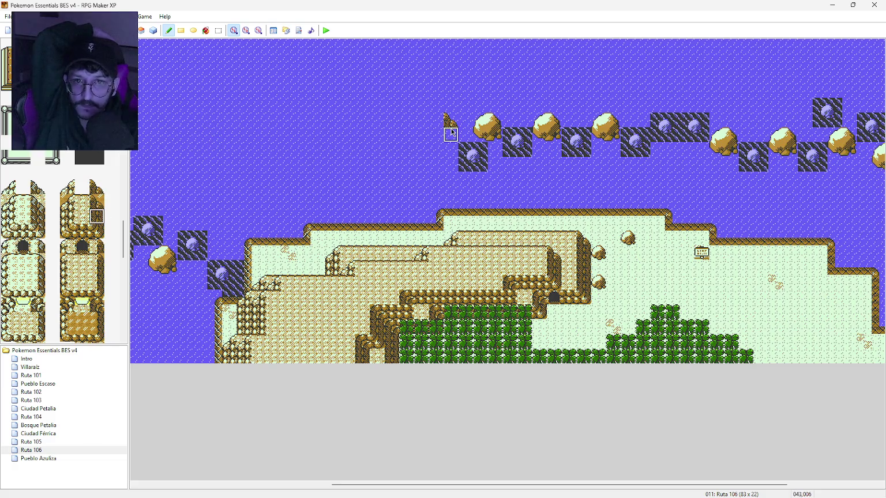
pyautogui.click(97, 231)
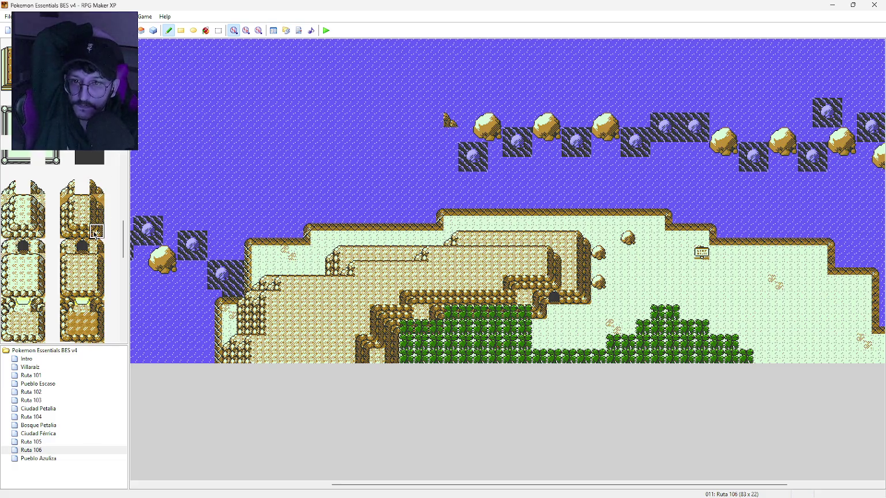
pyautogui.click(450, 135)
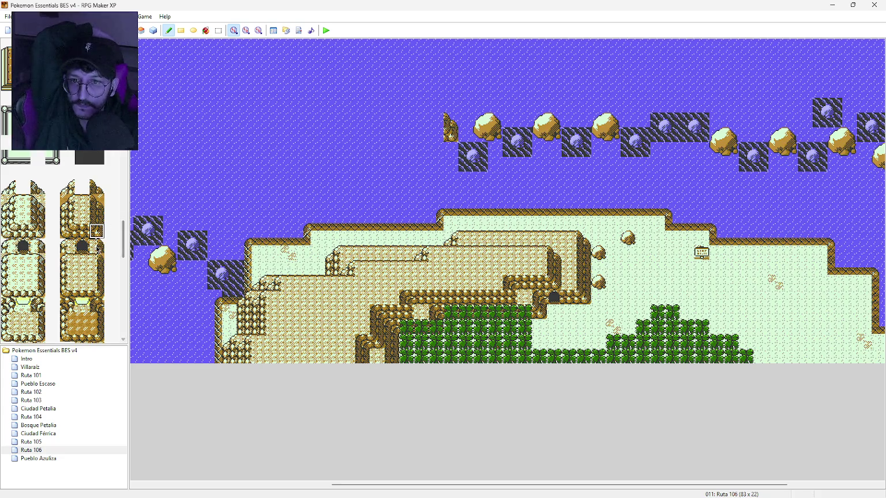
pyautogui.click(97, 306)
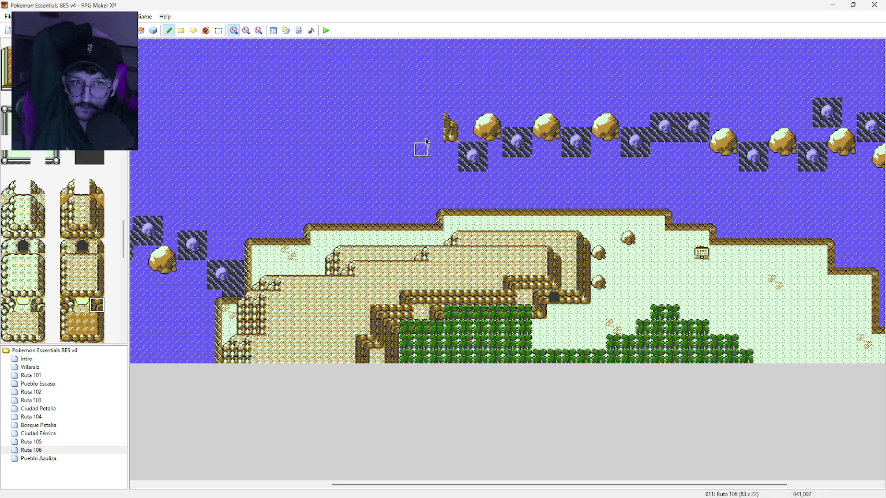
pyautogui.click(436, 134)
pyautogui.click(95, 231)
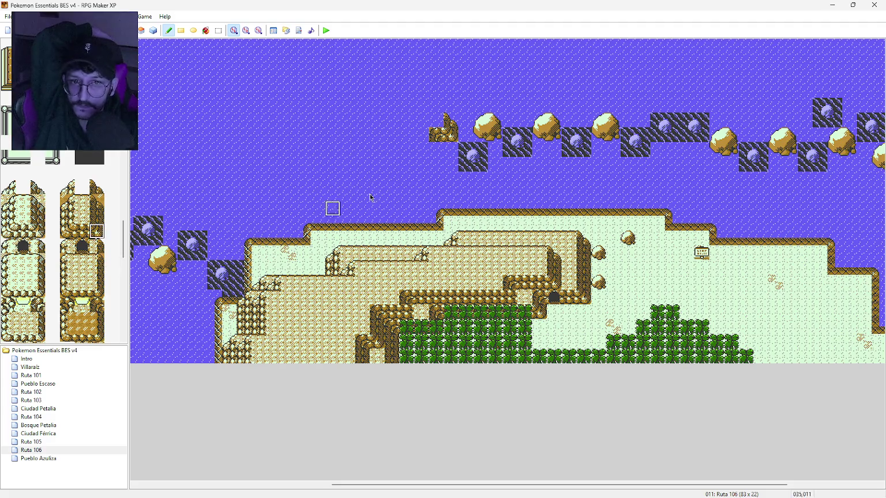
pyautogui.click(440, 152)
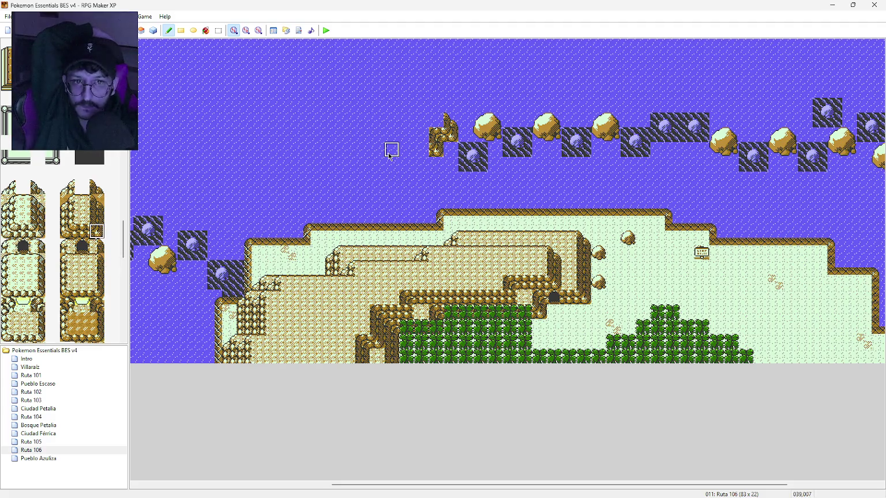
# Extend the ledge left, build the plateau's left side, and fill its top with flat rock
pyautogui.click(82, 231)
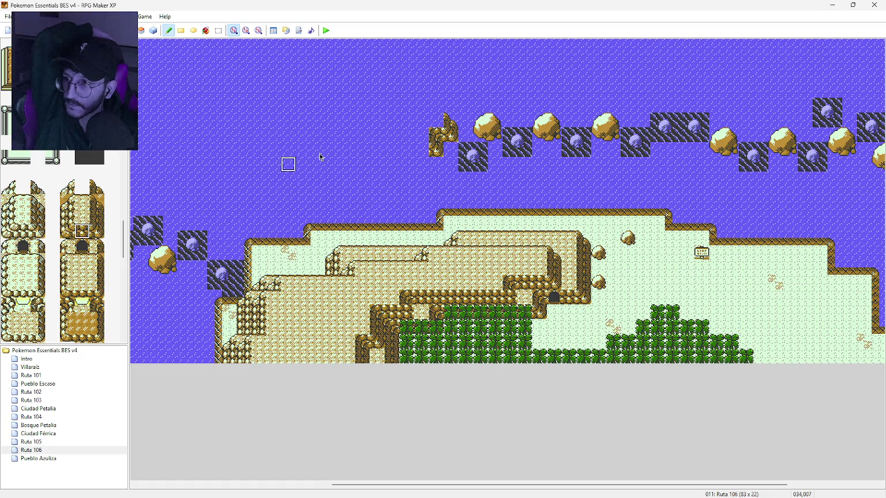
pyautogui.click(421, 149)
pyautogui.click(406, 149)
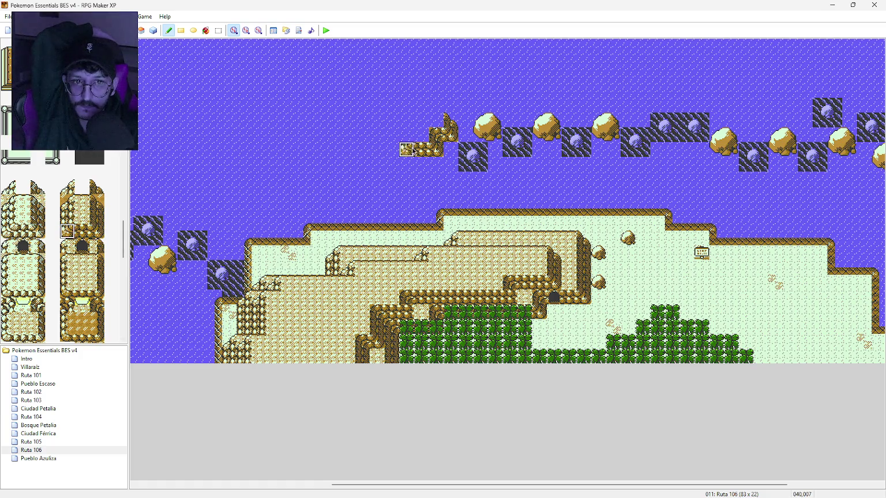
pyautogui.click(68, 215)
pyautogui.click(406, 136)
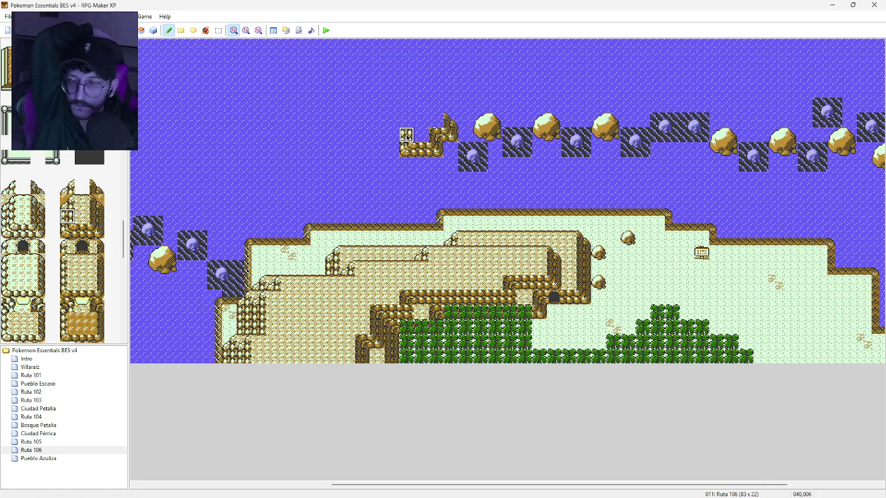
pyautogui.click(67, 186)
pyautogui.click(406, 122)
pyautogui.click(81, 202)
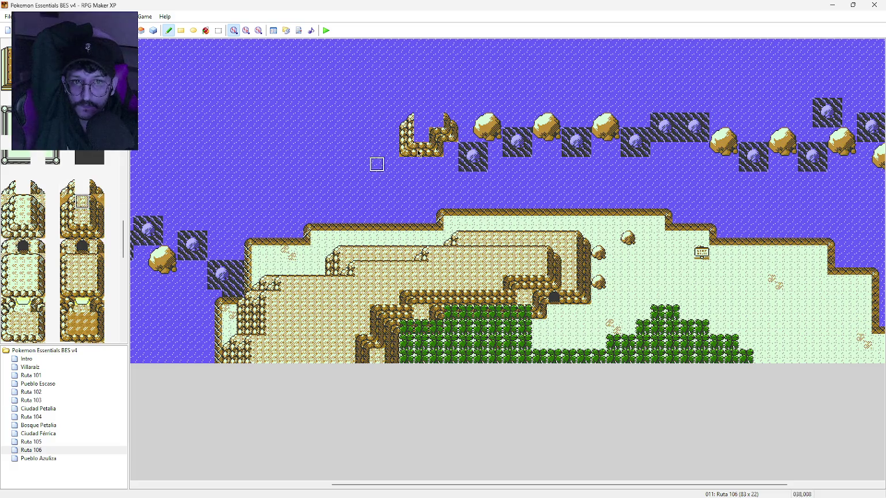
pyautogui.click(421, 120)
pyautogui.click(86, 218)
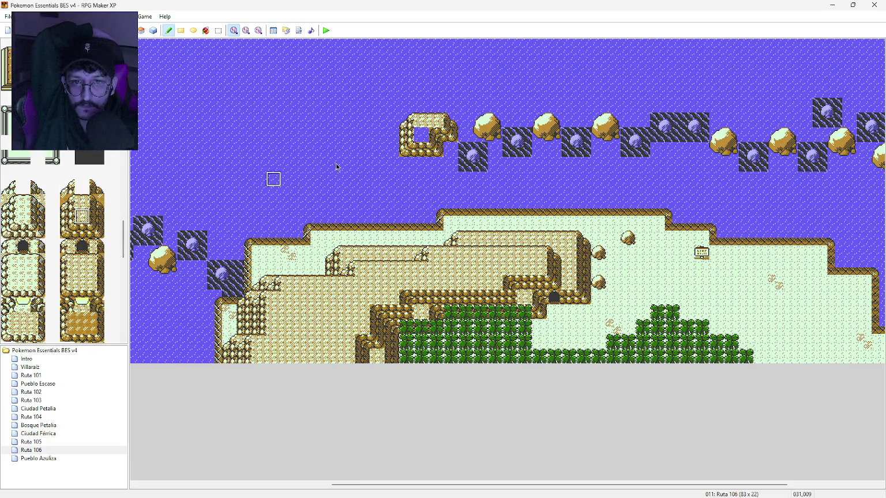
pyautogui.click(421, 135)
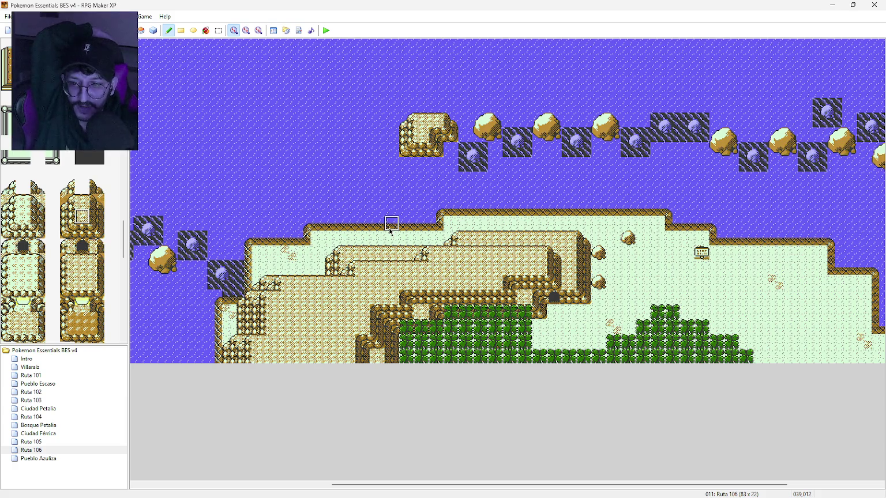
pyautogui.moveTo(425, 485); pyautogui.dragTo(390, 485)
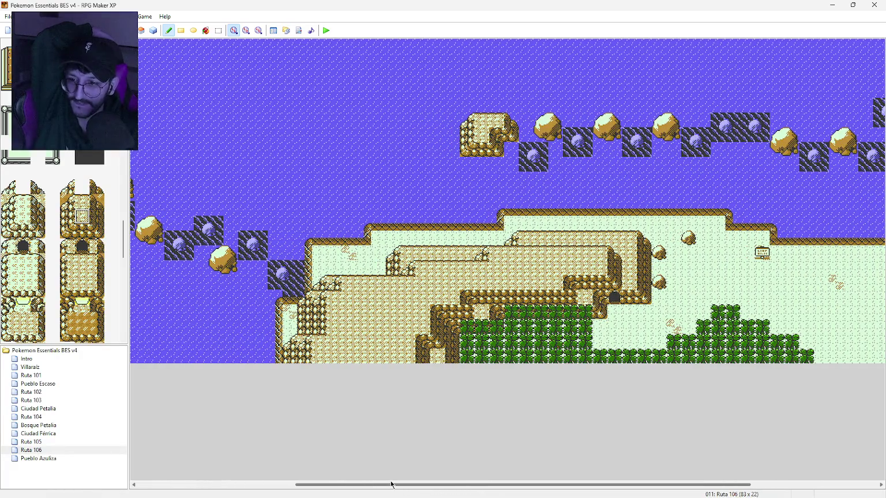
pyautogui.moveTo(392, 485)
pyautogui.mouseDown()
pyautogui.moveTo(275, 485)
pyautogui.moveTo(601, 497)
pyautogui.moveTo(356, 481)
pyautogui.moveTo(777, 486)
pyautogui.moveTo(380, 454)
pyautogui.moveTo(339, 439)
pyautogui.mouseUp()
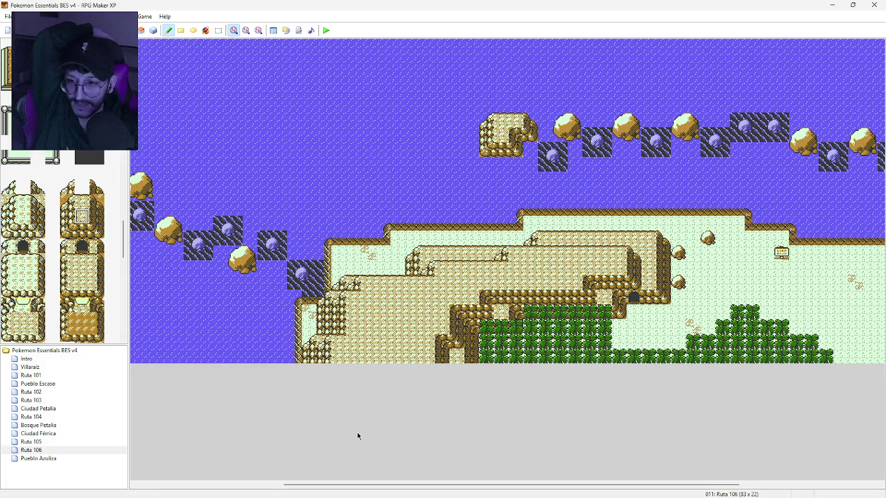
pyautogui.moveTo(375, 484); pyautogui.dragTo(352, 485)
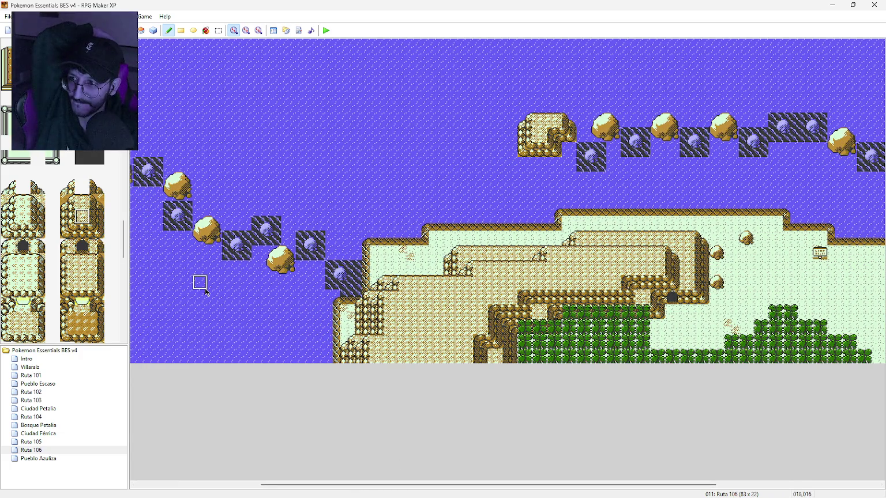
pyautogui.scroll(10, 65, 278)
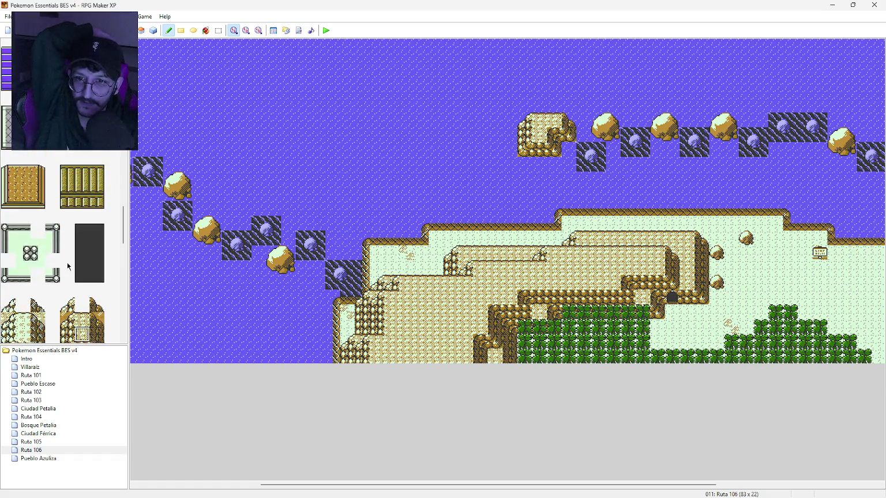
pyautogui.click(101, 183)
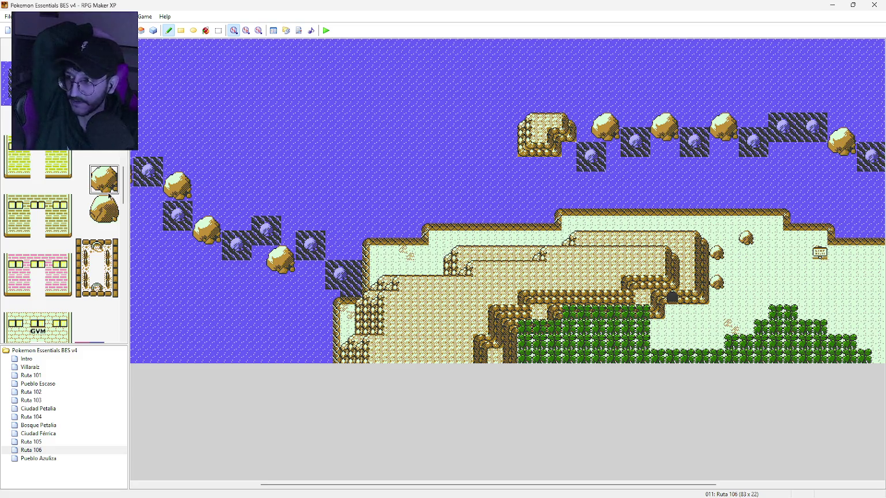
# Place two boulders in the sea beside the rock plateau, redoing one misplaced boulder
pyautogui.click(494, 148)
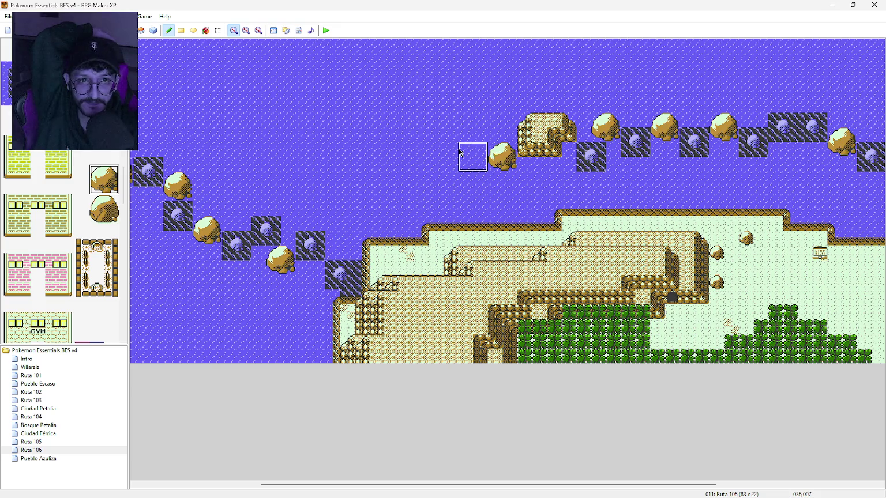
pyautogui.click(470, 169)
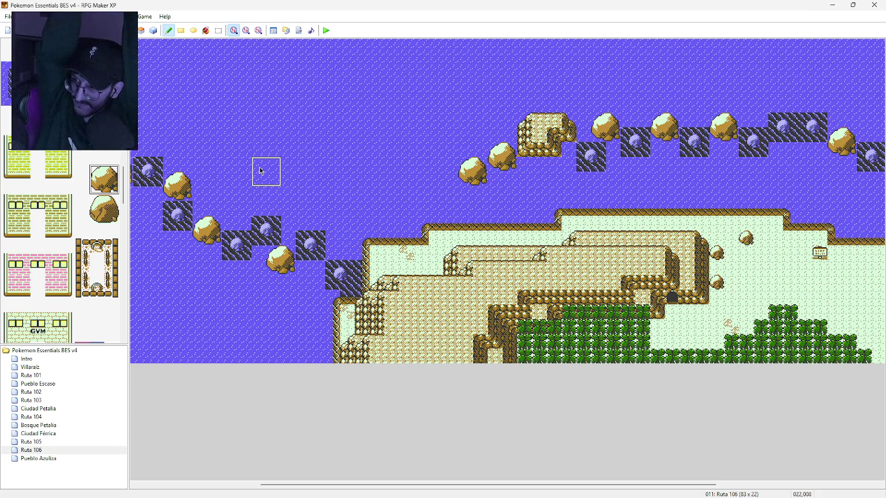
pyautogui.hotkey('ctrl', 'z')
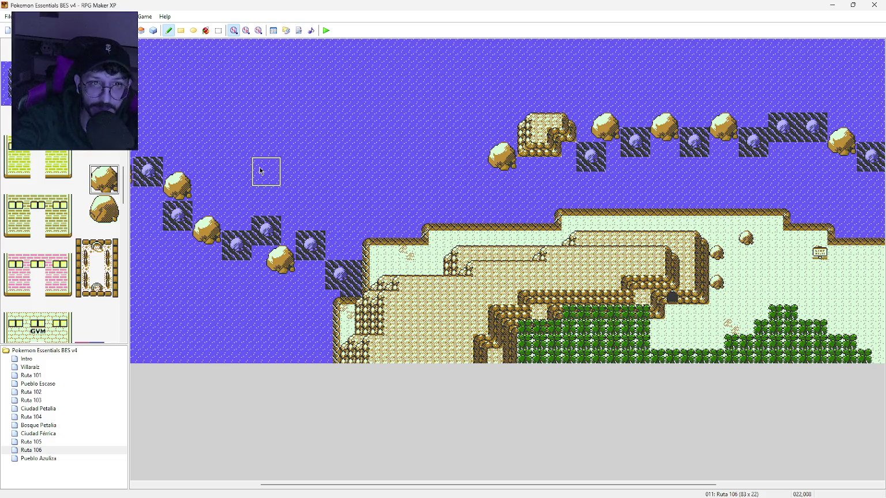
pyautogui.click(473, 143)
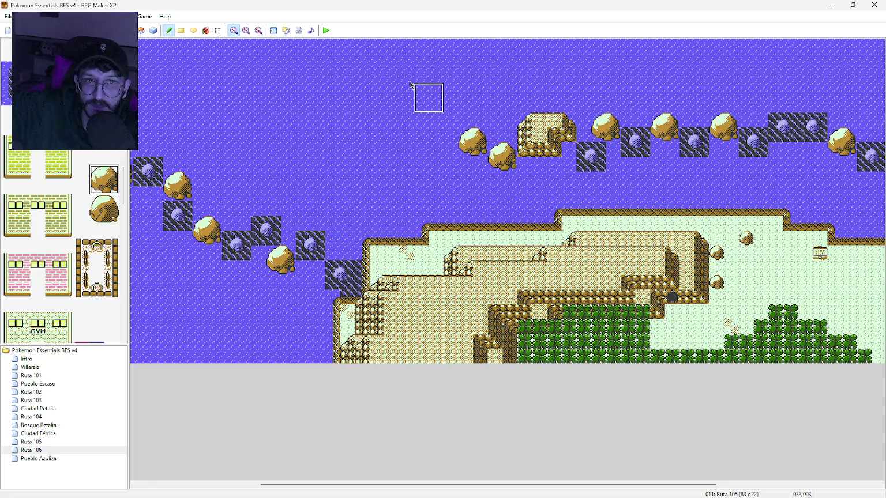
# Add two more boulders in the sea near the top of the map
pyautogui.click(396, 53)
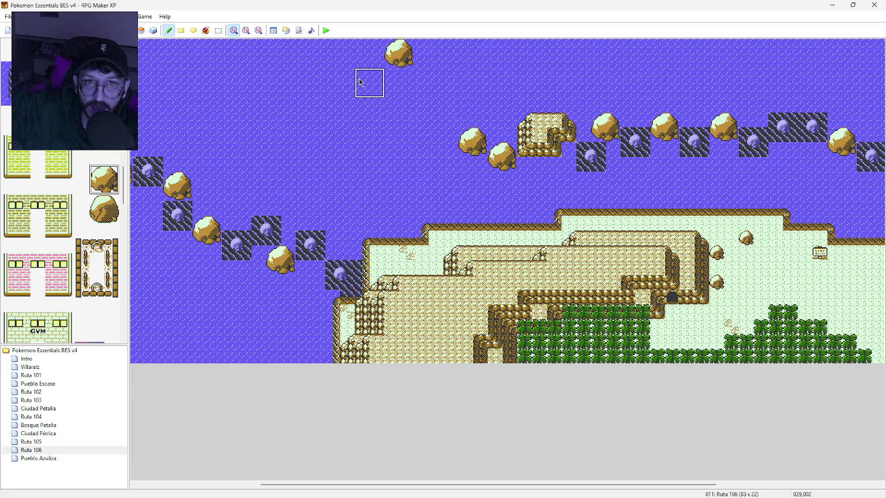
pyautogui.click(360, 82)
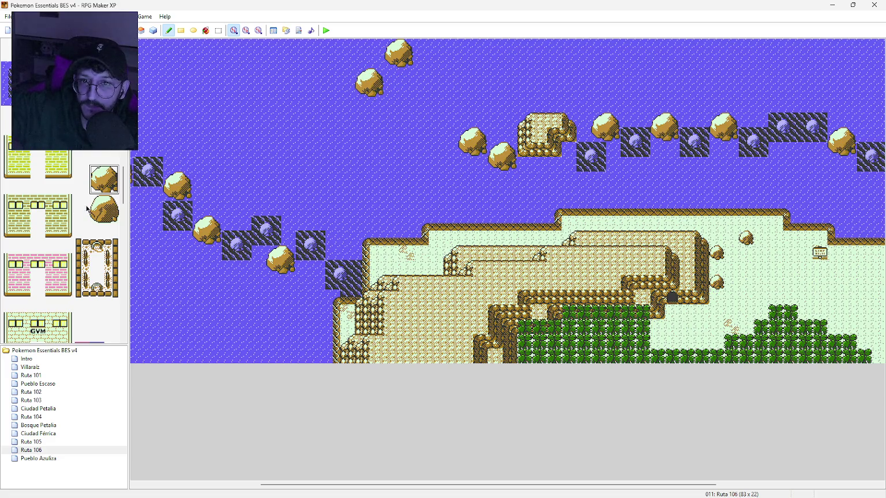
pyautogui.scroll(5, 91, 189)
pyautogui.scroll(-10, 91, 188)
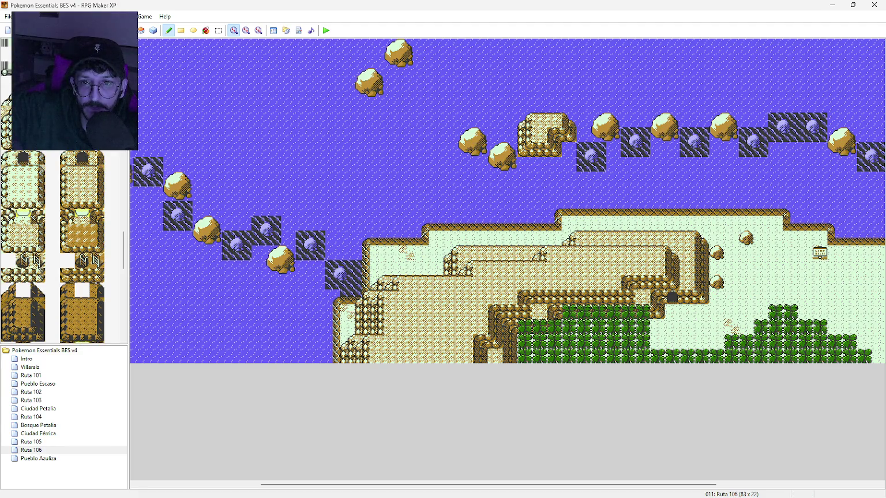
# Draw a rectangular rock outline in the upper sea from corner and edge tiles
pyautogui.click(407, 76)
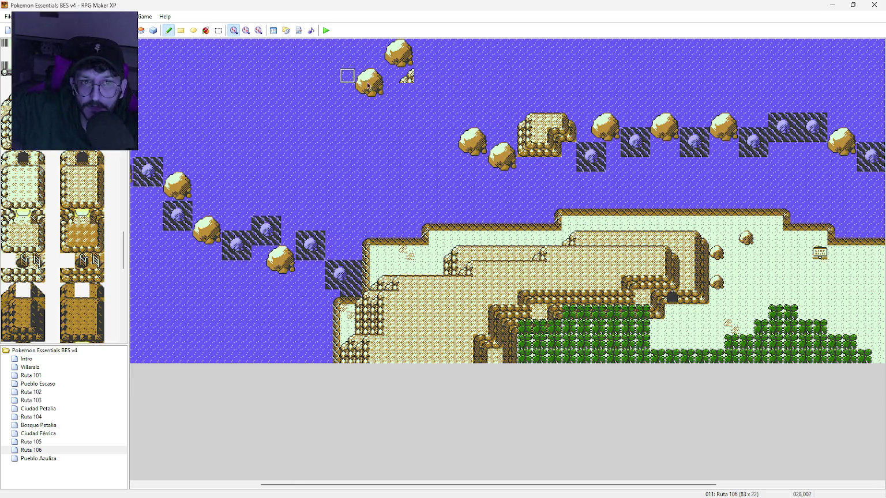
pyautogui.click(450, 76)
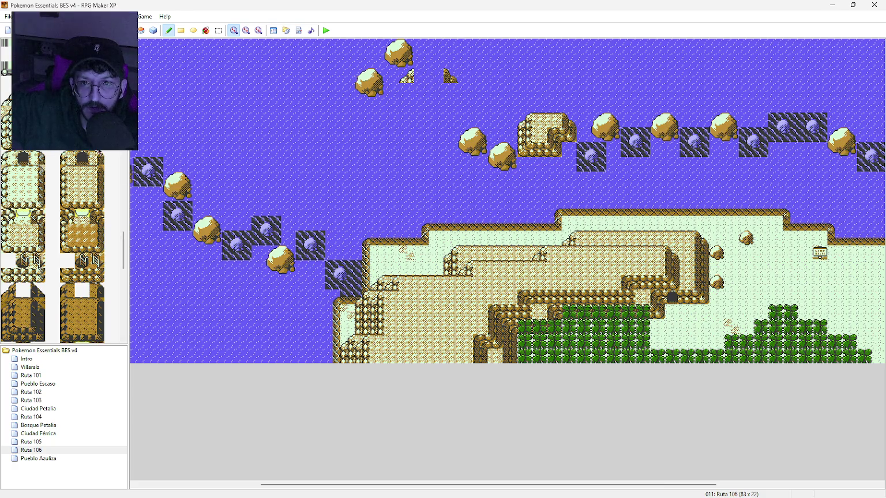
pyautogui.click(452, 135)
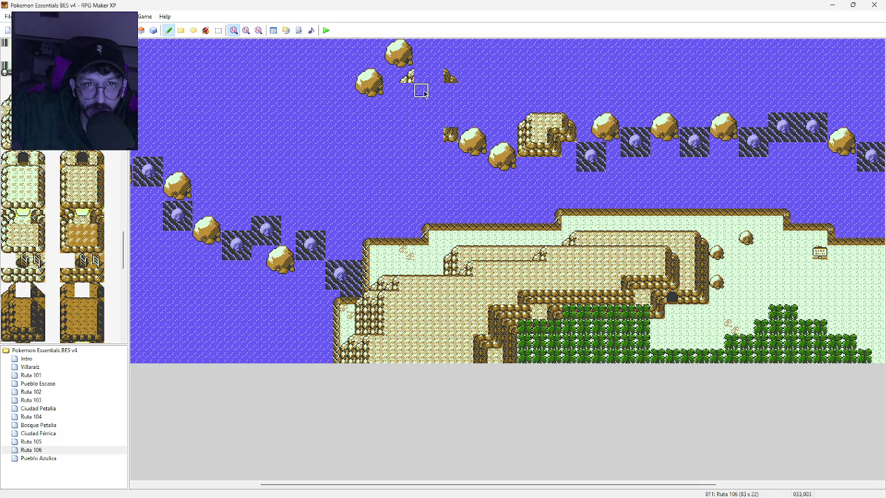
pyautogui.click(407, 134)
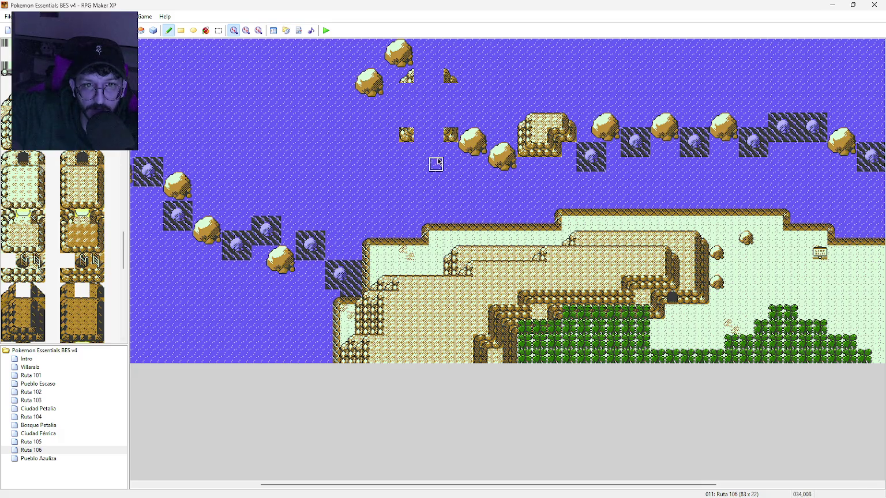
pyautogui.moveTo(421, 135); pyautogui.dragTo(436, 135)
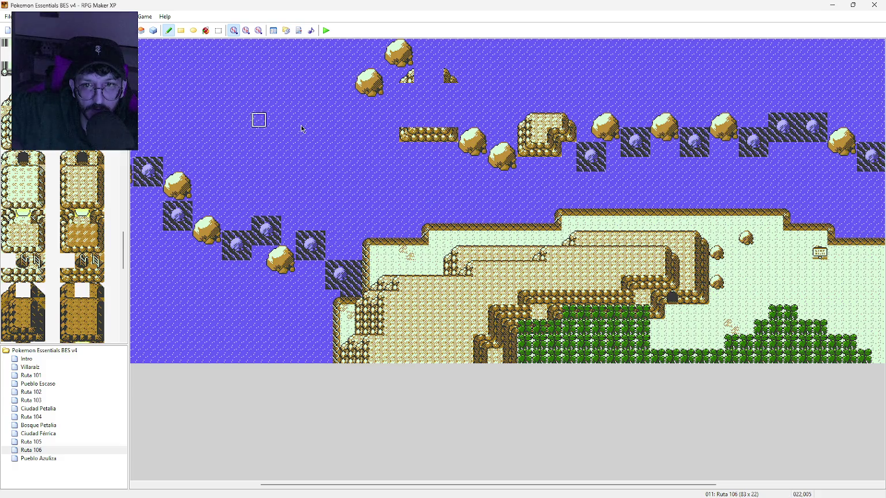
pyautogui.moveTo(451, 77); pyautogui.dragTo(451, 134)
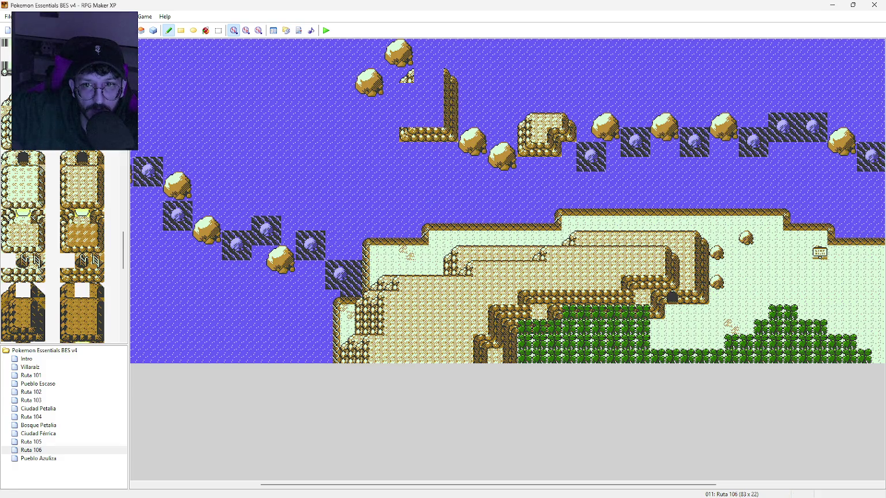
pyautogui.moveTo(406, 81); pyautogui.dragTo(407, 119)
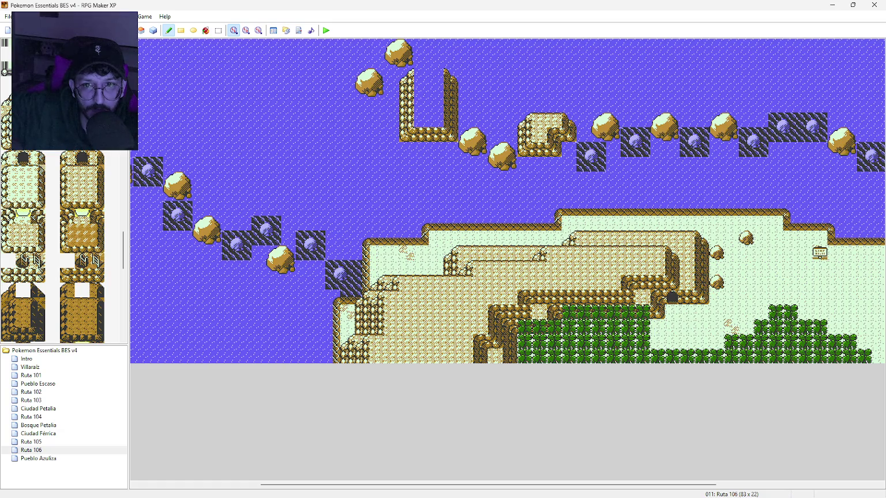
pyautogui.moveTo(420, 75)
pyautogui.mouseDown()
pyautogui.moveTo(438, 76)
pyautogui.moveTo(420, 90)
pyautogui.moveTo(436, 121)
pyautogui.moveTo(421, 121)
pyautogui.moveTo(436, 91)
pyautogui.mouseUp()
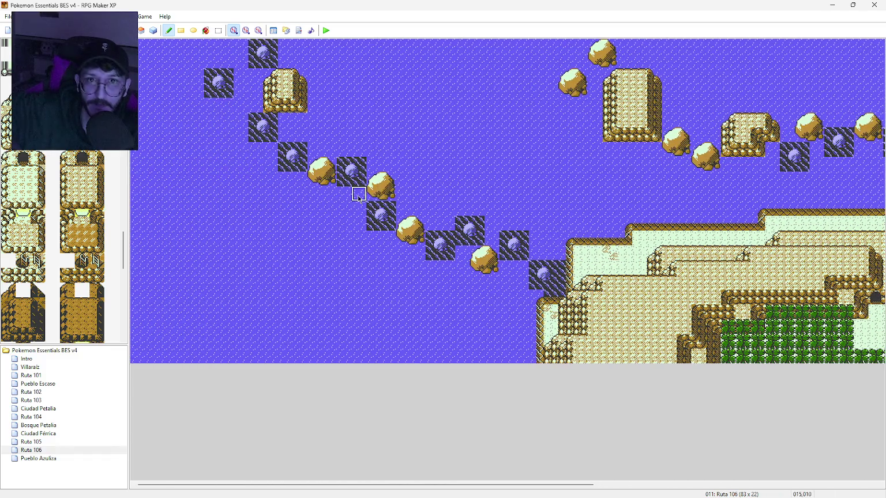
# View Ruta 105 at 1/4 and 1/2 zoom, then return to Ruta 106
pyautogui.middleClick(396, 193)
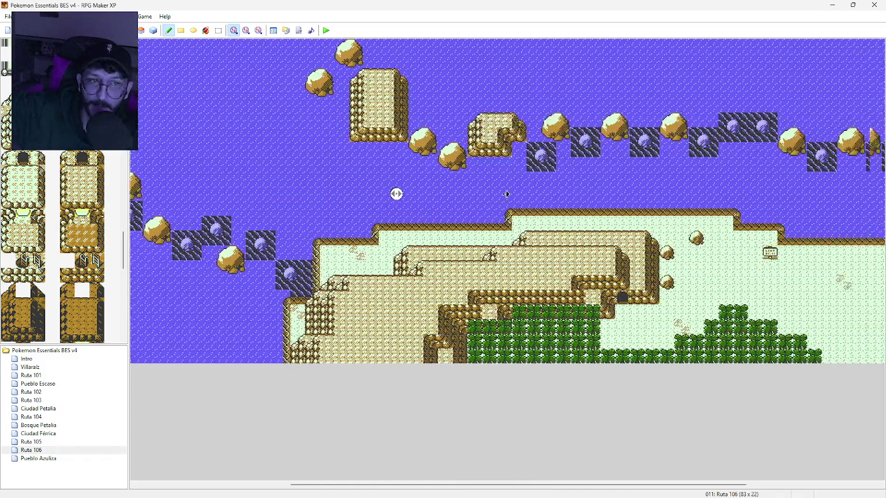
pyautogui.middleClick(496, 203)
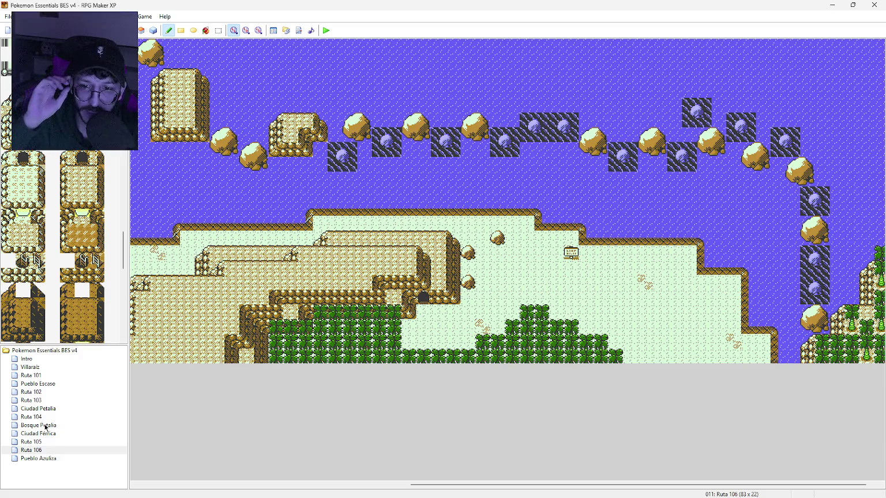
pyautogui.click(52, 443)
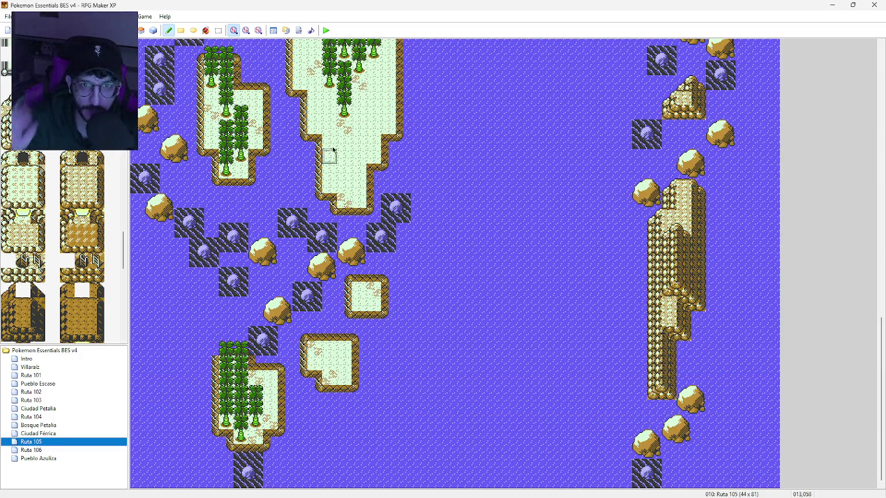
pyautogui.click(259, 30)
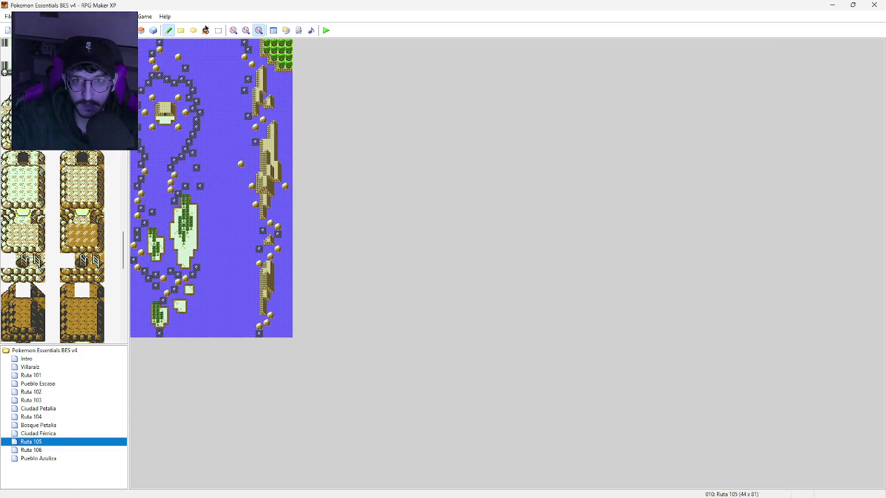
pyautogui.click(246, 30)
pyautogui.scroll(-3, 391, 160)
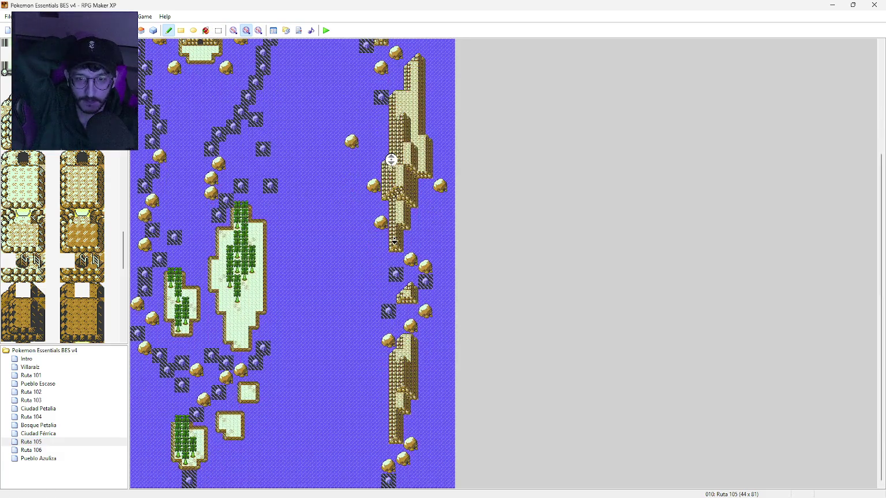
pyautogui.scroll(3, 384, 145)
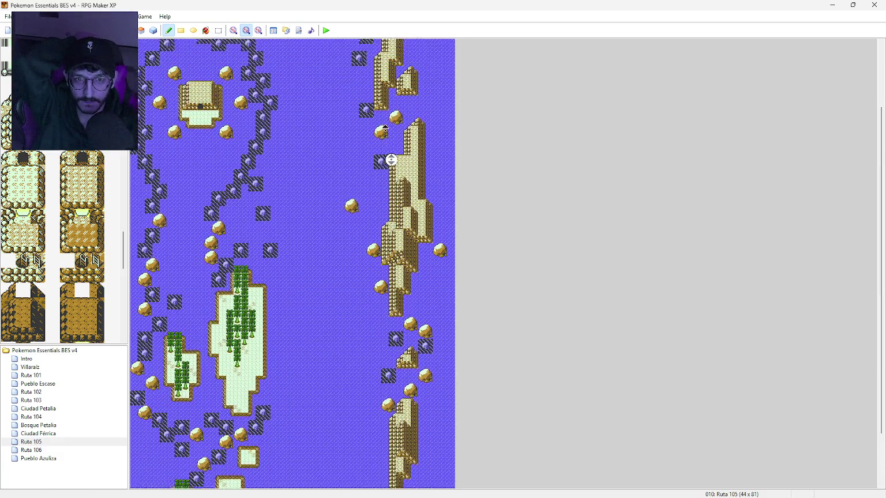
pyautogui.click(46, 451)
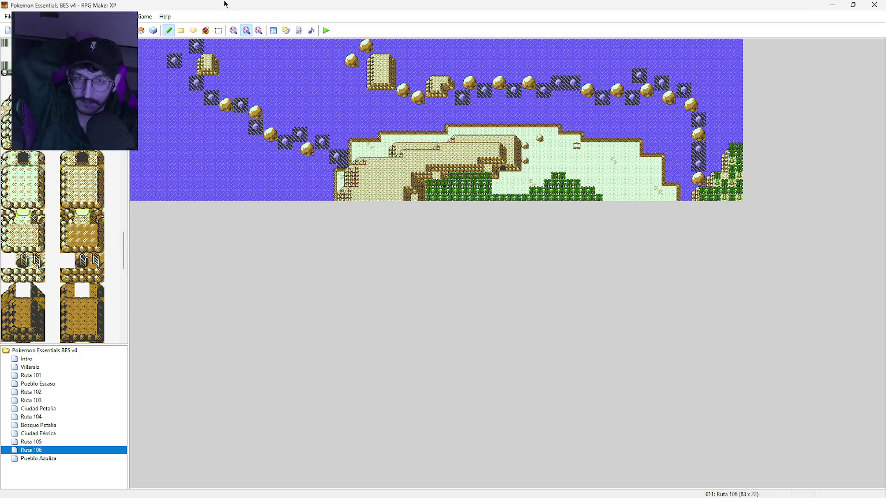
# Set the map view to 1/1 zoom and open the Pueblo Azuliza map
pyautogui.click(234, 30)
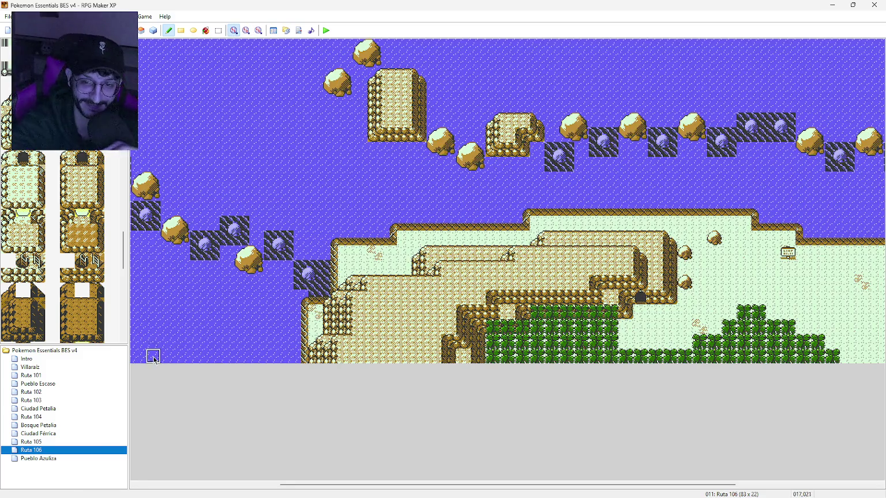
pyautogui.click(60, 459)
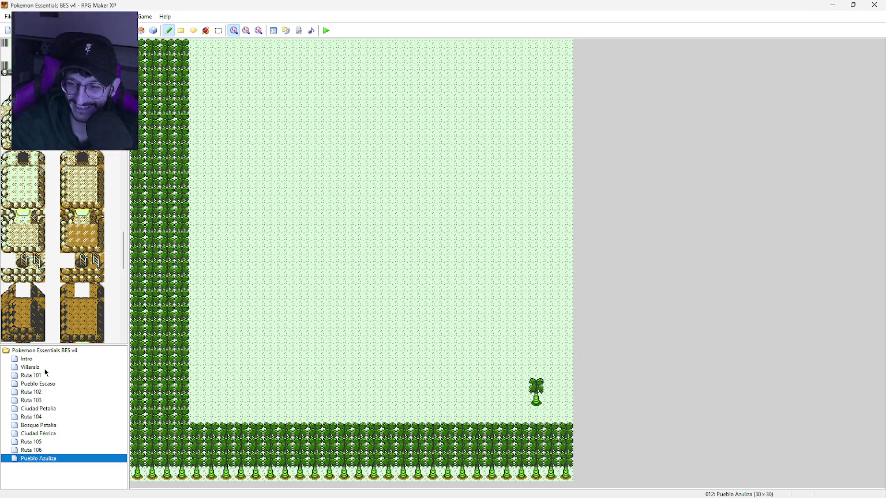
pyautogui.click(44, 368)
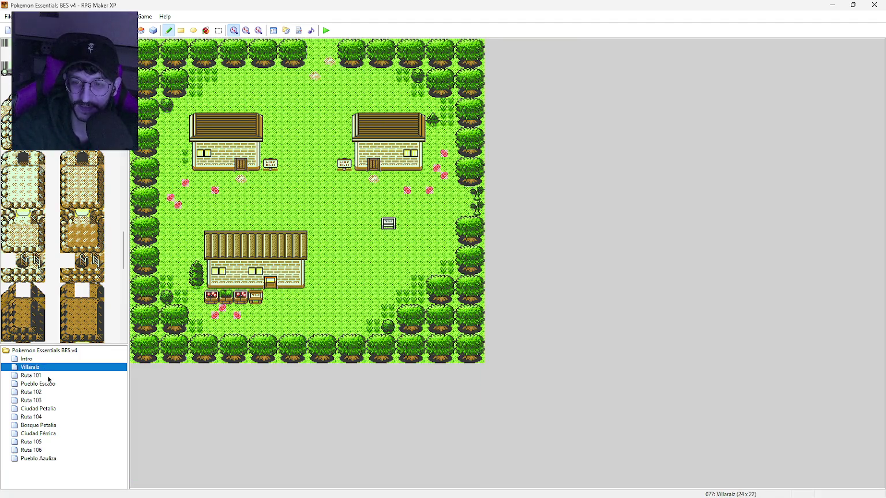
# Look through Ruta 101, Pueblo Escaso, Ruta 102 and the eastern part of Ruta 103
pyautogui.click(49, 378)
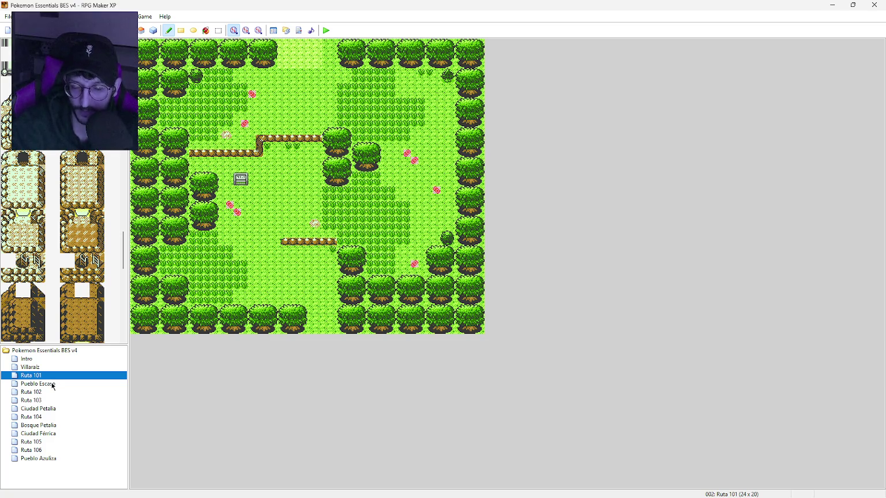
pyautogui.click(53, 386)
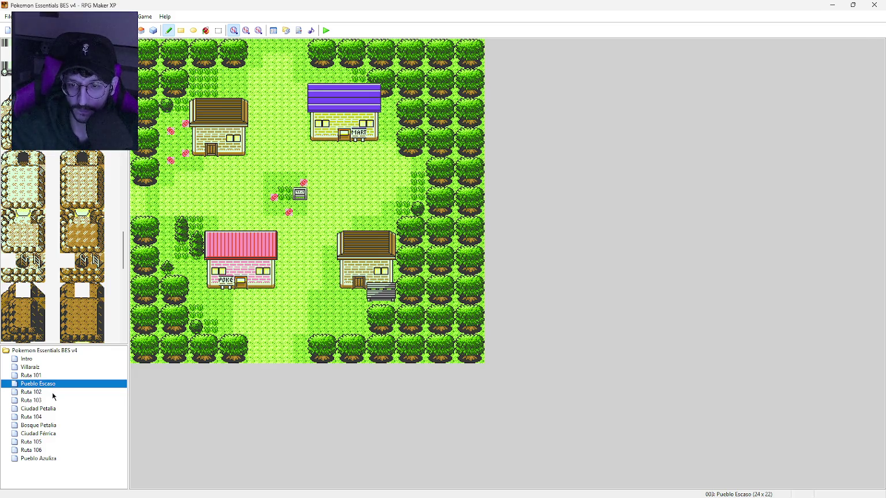
pyautogui.click(53, 393)
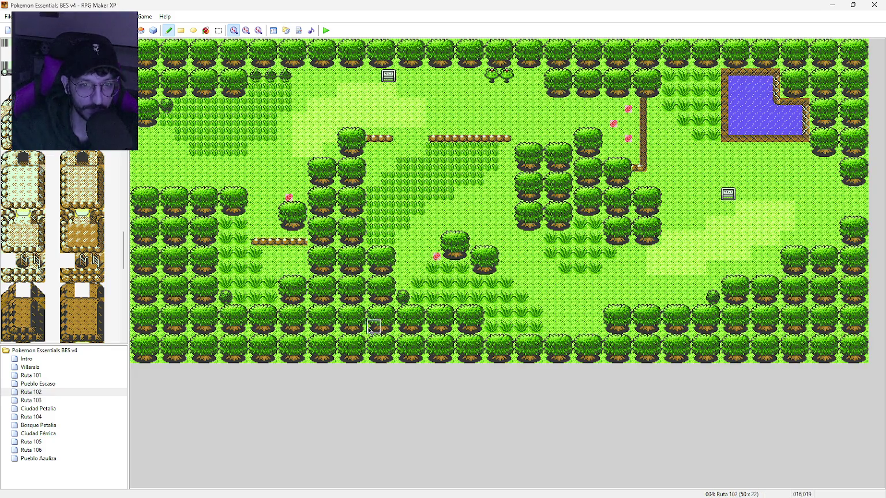
pyautogui.click(72, 401)
pyautogui.hscroll(-5, 534, 327)
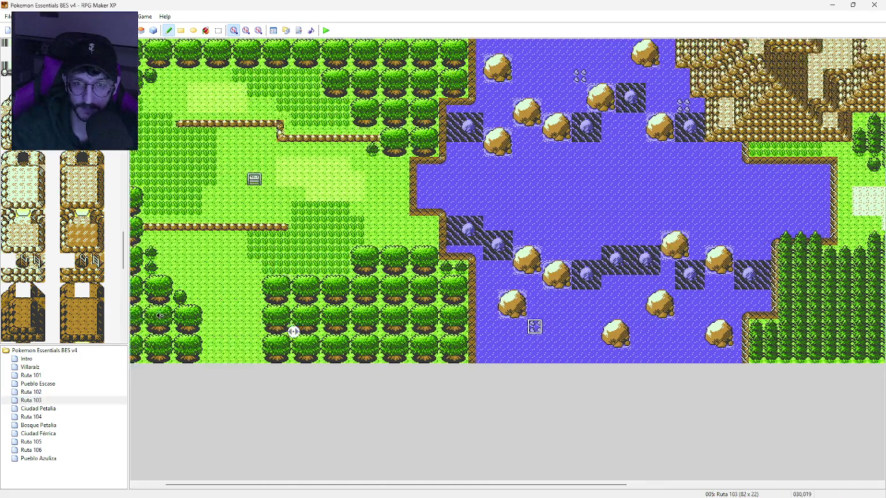
pyautogui.middleClick(270, 333)
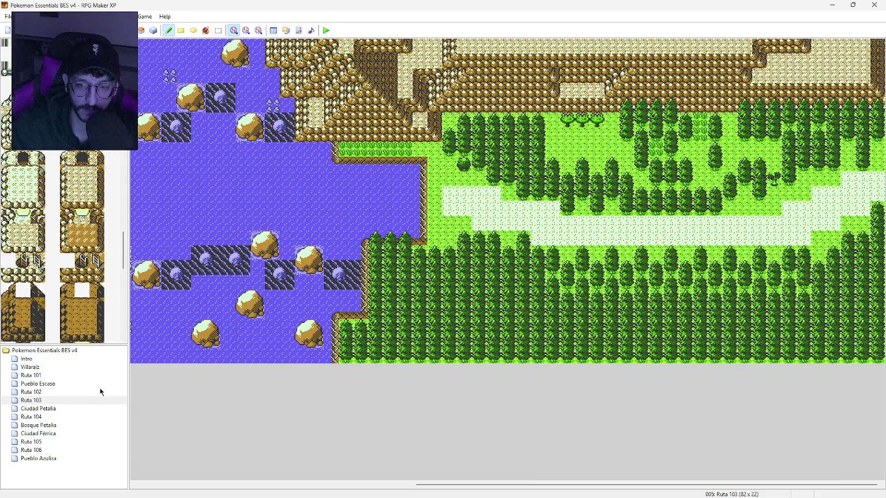
# View Ciudad Petalia, then open Ruta 104 and scroll down its beach
pyautogui.click(77, 410)
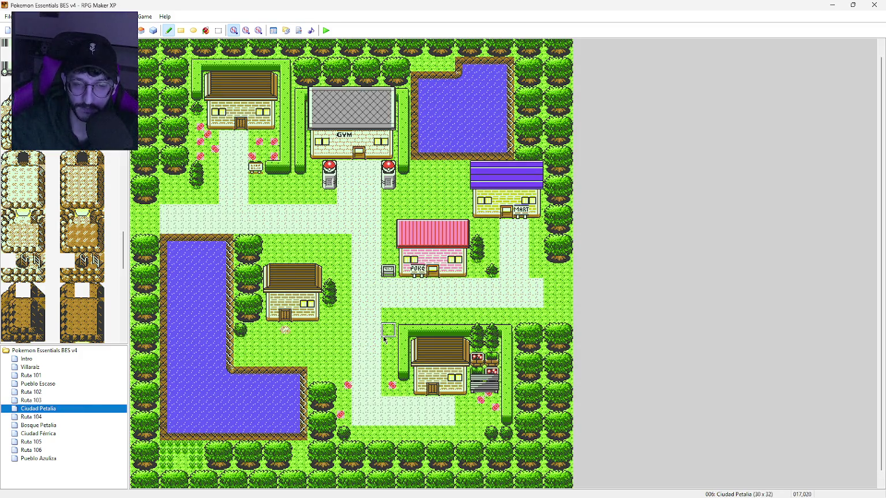
pyautogui.click(72, 416)
pyautogui.scroll(-4, 430, 327)
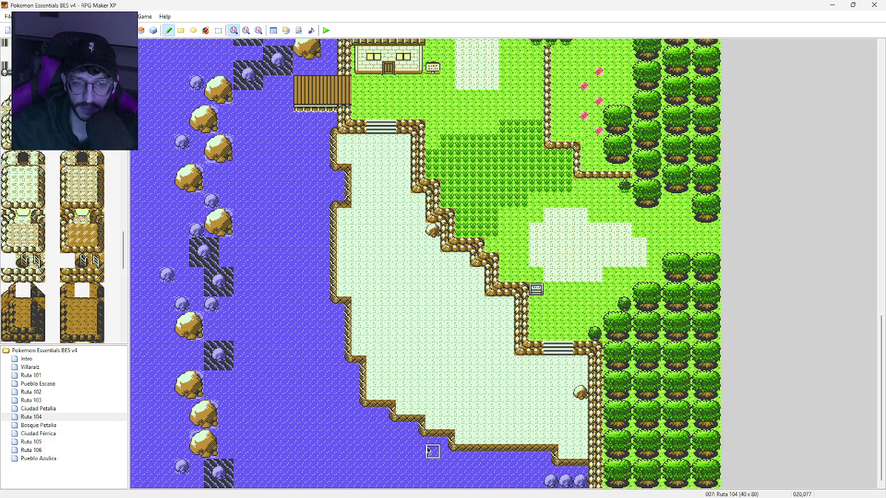
# Glance at Ruta 105, then go back to Ruta 104 and view its northern forest
pyautogui.click(46, 443)
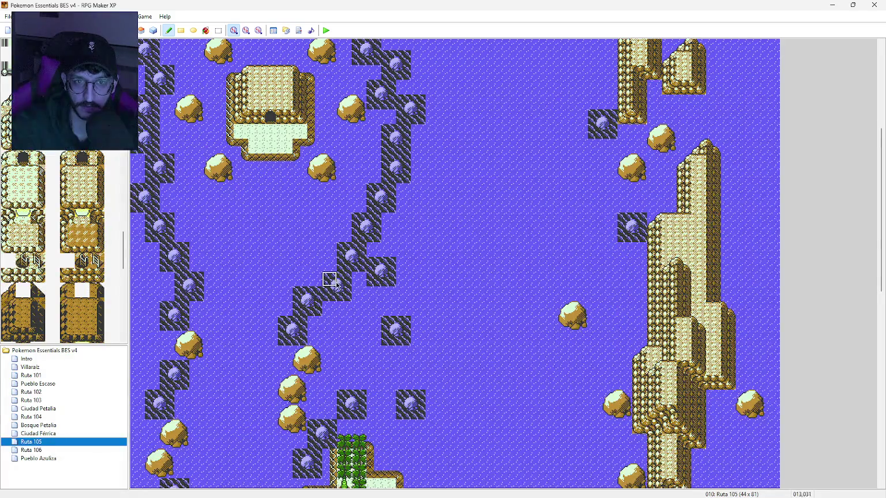
pyautogui.scroll(5, 335, 282)
pyautogui.scroll(-2, 371, 375)
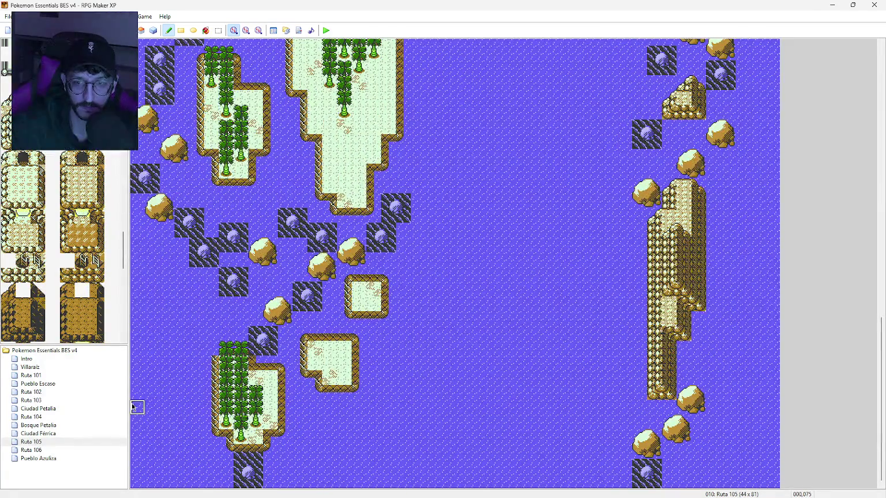
pyautogui.click(51, 417)
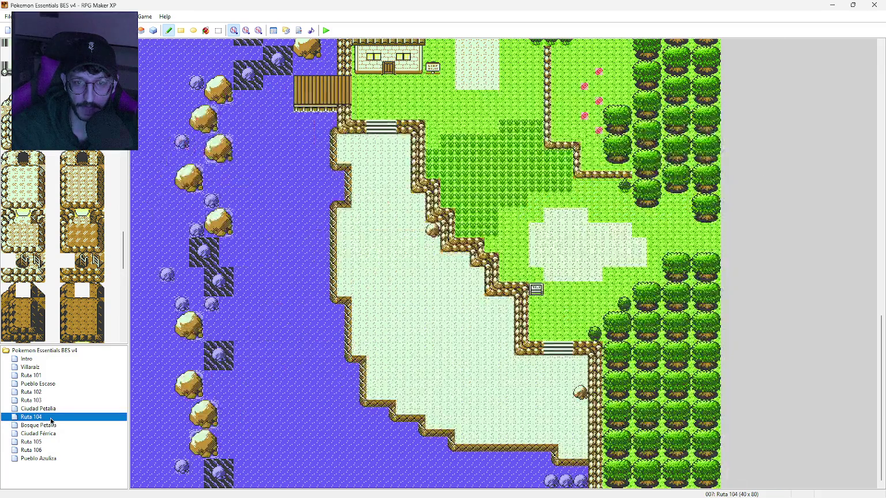
pyautogui.middleClick(433, 291)
pyautogui.scroll(5, 433, 291)
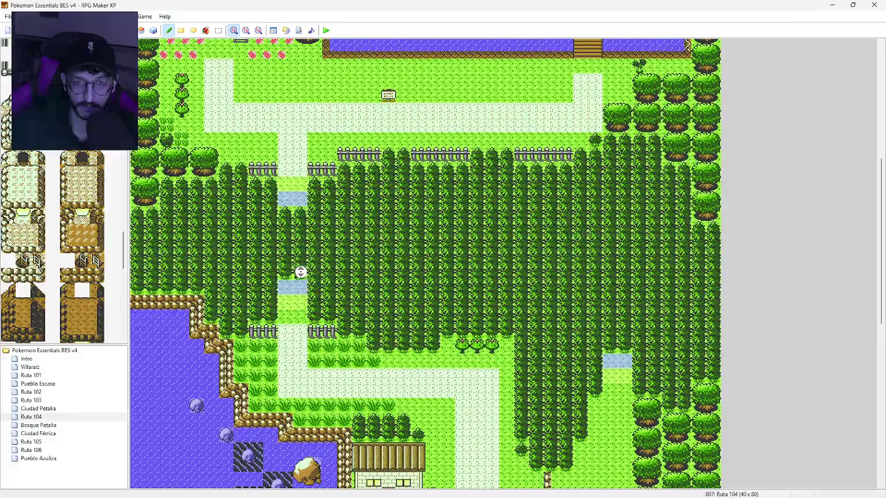
# Look over the Bosque Petalia forest map, then return to the top of Ruta 104
pyautogui.click(62, 426)
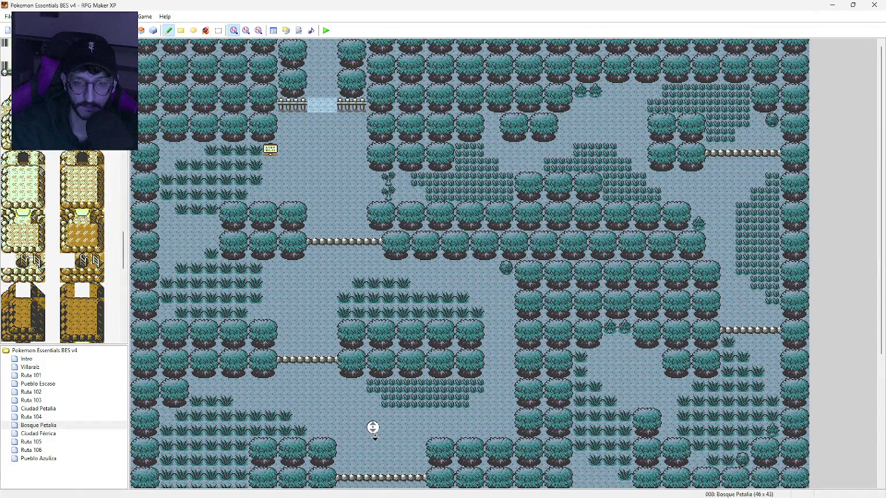
pyautogui.scroll(-5, 372, 427)
pyautogui.scroll(5, 395, 453)
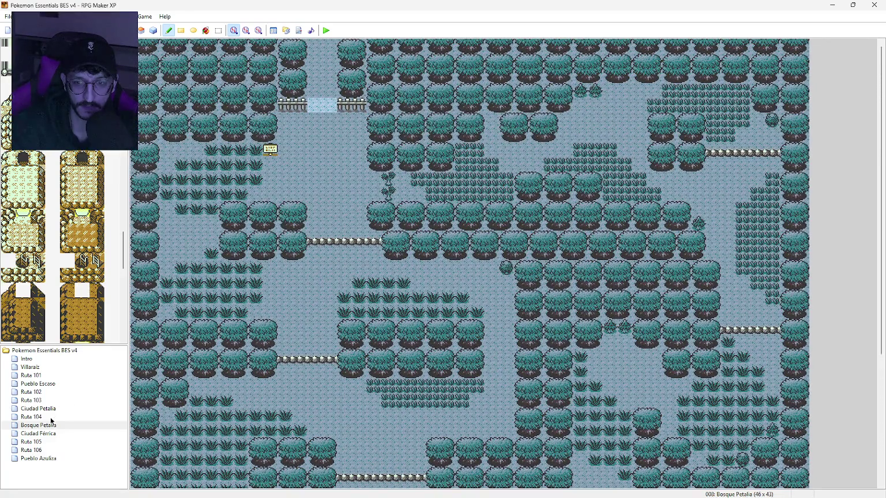
pyautogui.click(35, 417)
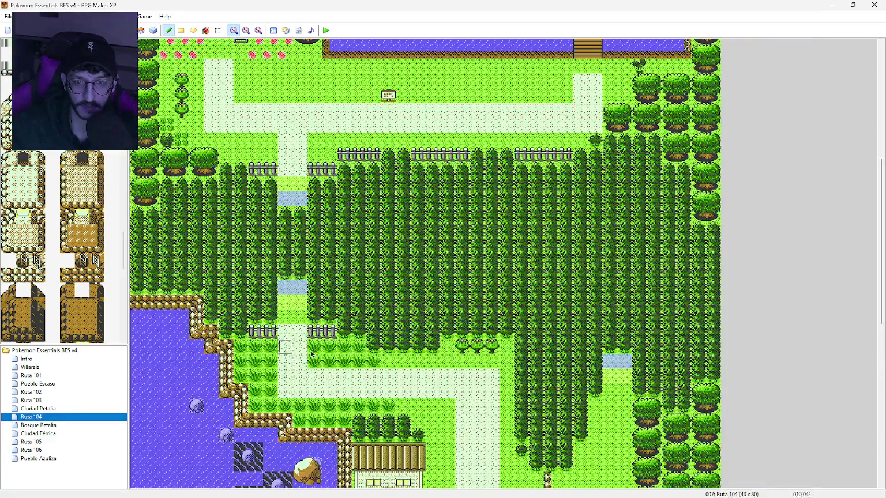
pyautogui.scroll(5, 344, 346)
pyautogui.scroll(4, 344, 346)
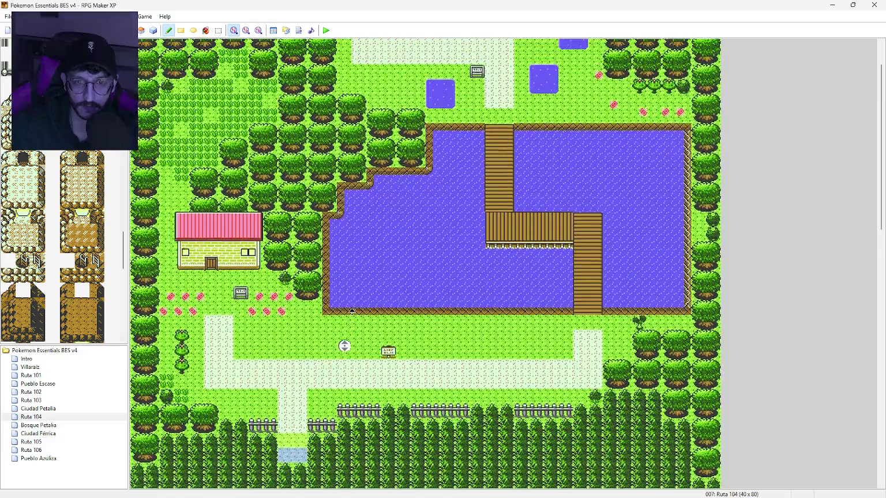
pyautogui.scroll(1, 394, 396)
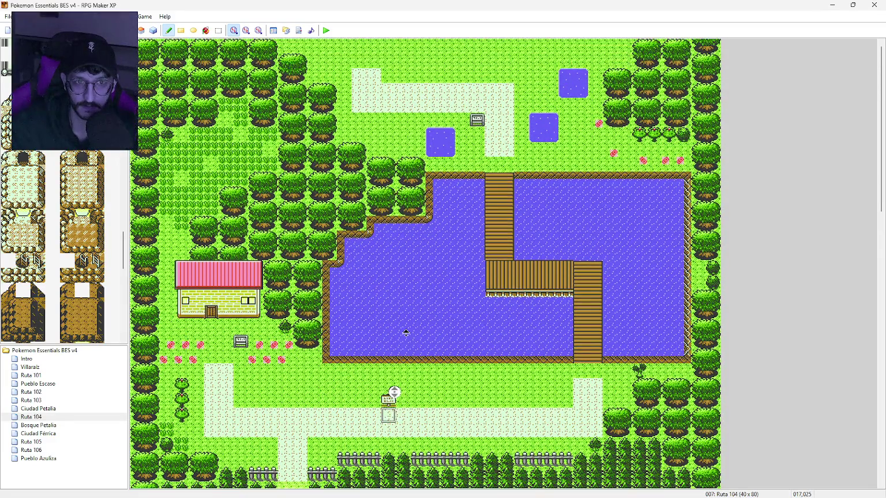
# Browse Ciudad Férrica, the Ruta 105 sea and Ruta 106, then reopen Pueblo Azuliza
pyautogui.click(70, 437)
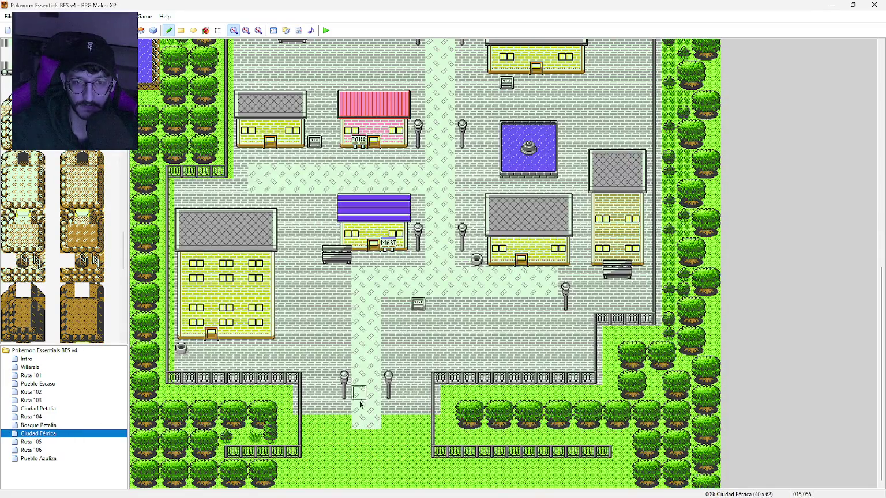
pyautogui.middleClick(421, 465)
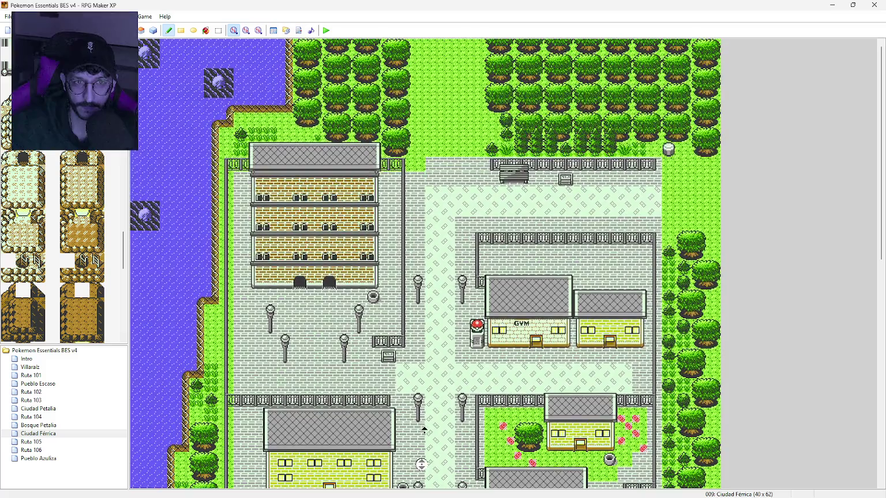
pyautogui.middleClick(424, 429)
pyautogui.click(53, 443)
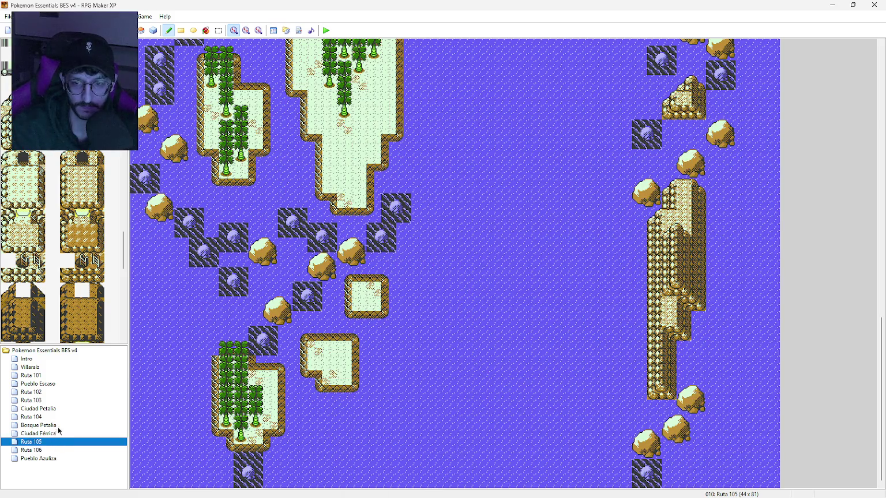
pyautogui.middleClick(411, 316)
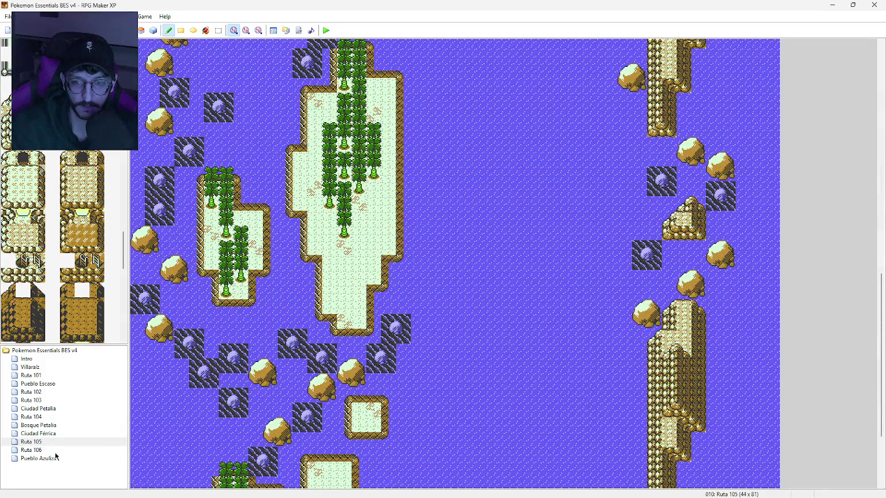
pyautogui.click(52, 451)
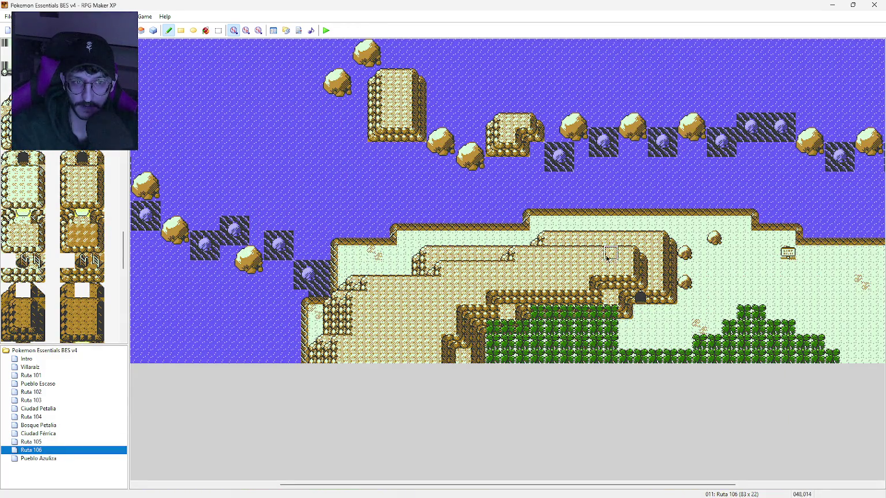
pyautogui.hscroll(5, 415, 323)
pyautogui.click(52, 459)
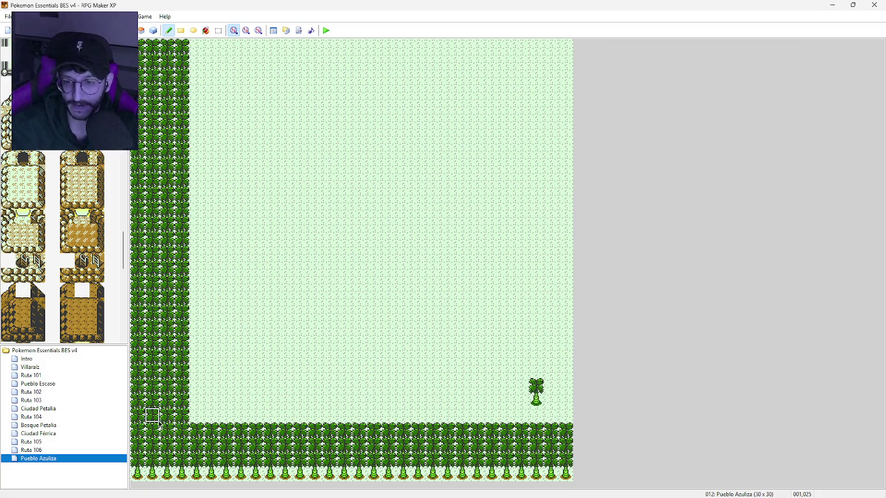
# Open Ciudad Férrica and scroll down through the city
pyautogui.click(56, 433)
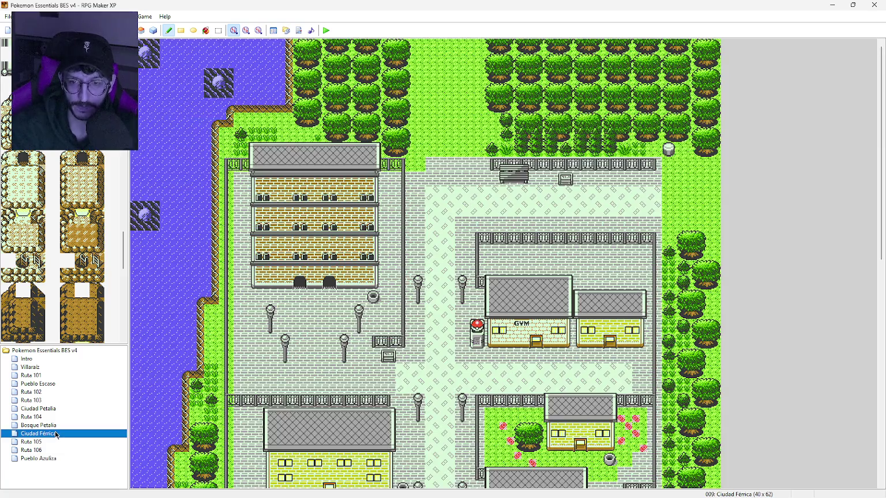
pyautogui.click(407, 397)
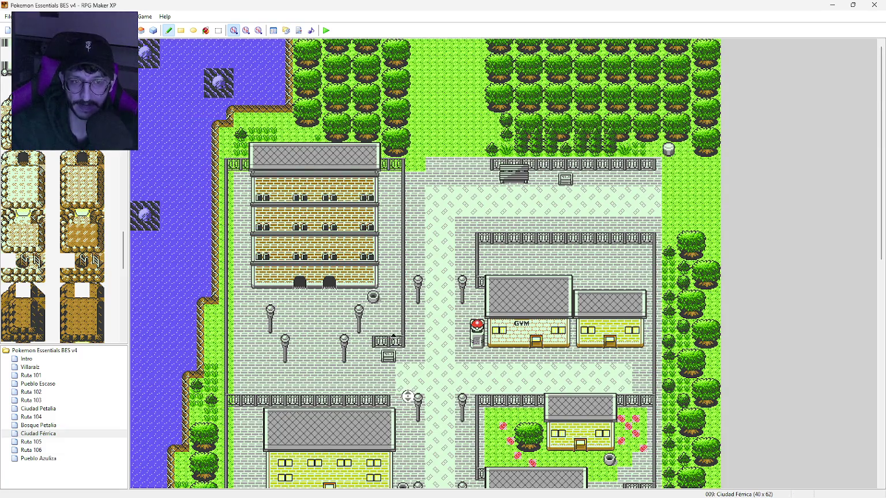
pyautogui.scroll(-5, 407, 397)
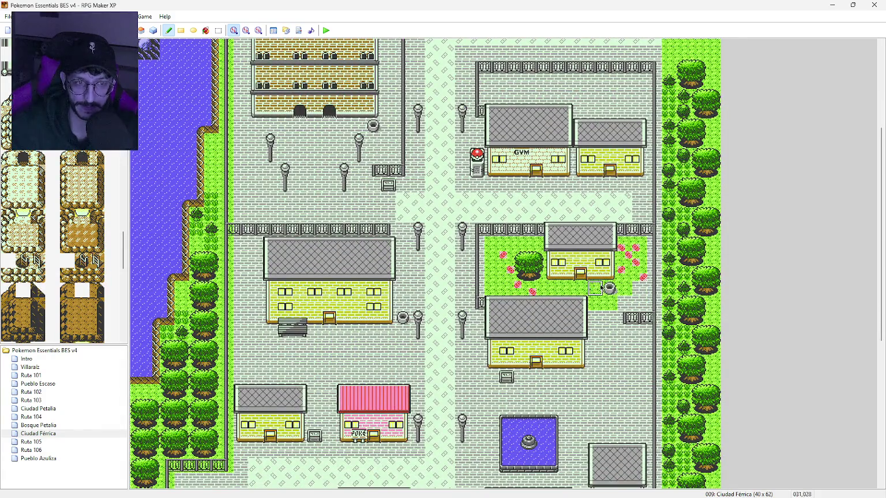
pyautogui.scroll(-4, 308, 326)
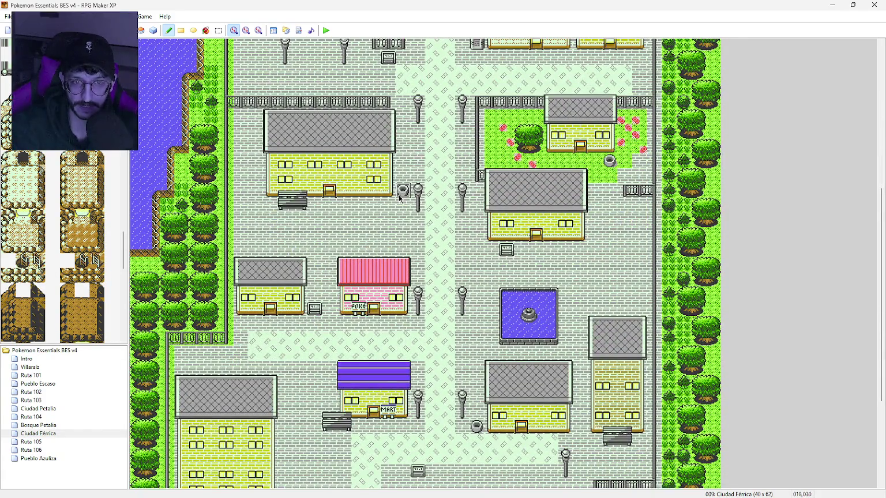
pyautogui.scroll(-5, 399, 198)
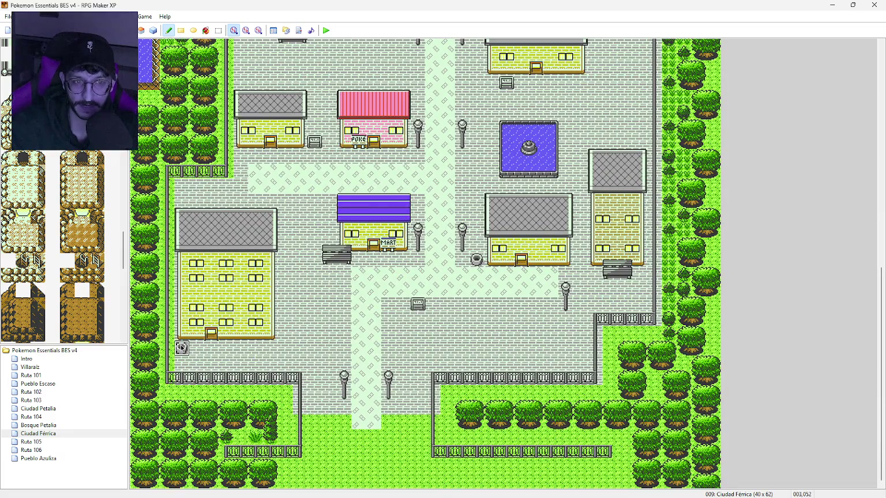
# Pan Ciudad Férrica up to its top edge, down to the Mart area, and back
pyautogui.middleClick(407, 310)
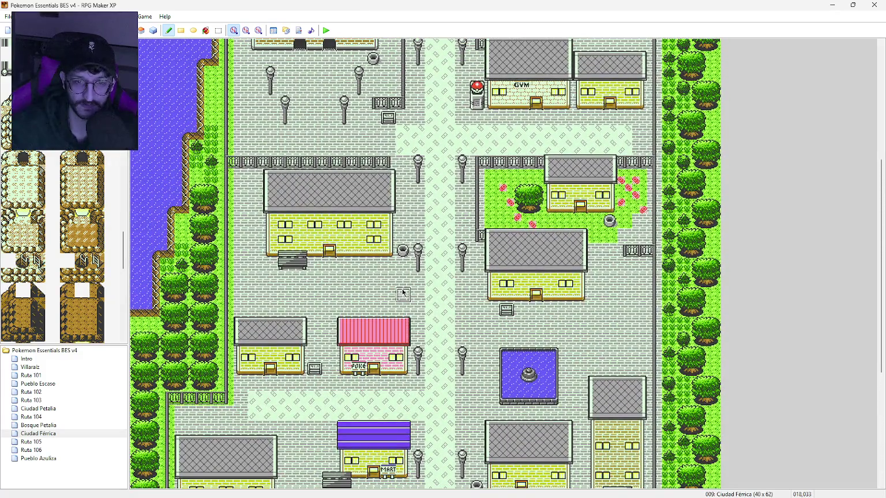
pyautogui.middleClick(423, 315)
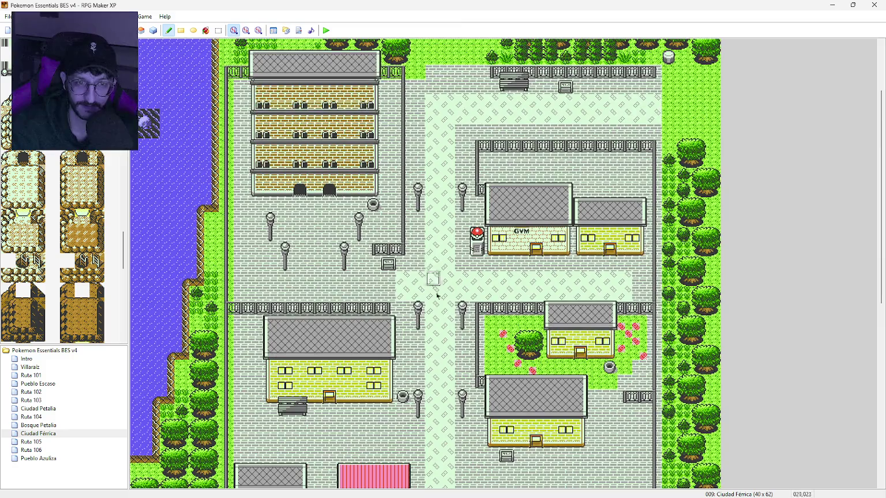
pyautogui.middleClick(432, 280)
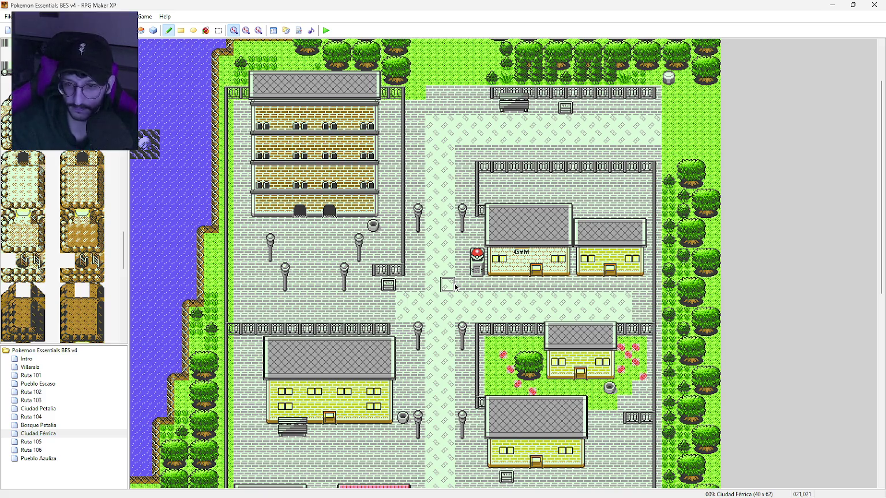
pyautogui.middleClick(439, 310)
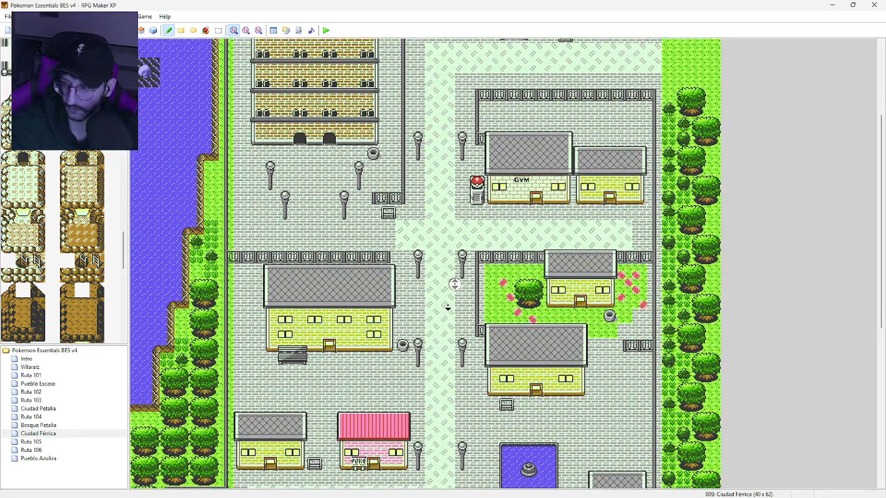
pyautogui.scroll(-4, 439, 310)
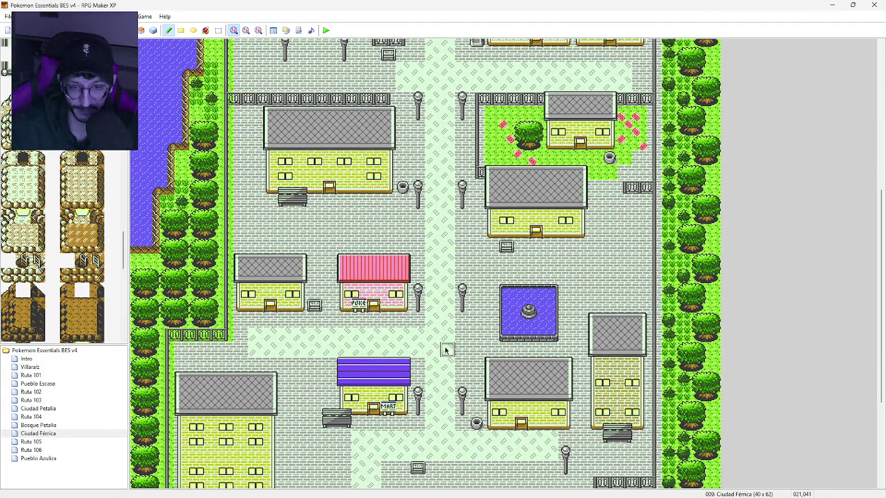
pyautogui.middleClick(446, 344)
pyautogui.scroll(-5, 446, 345)
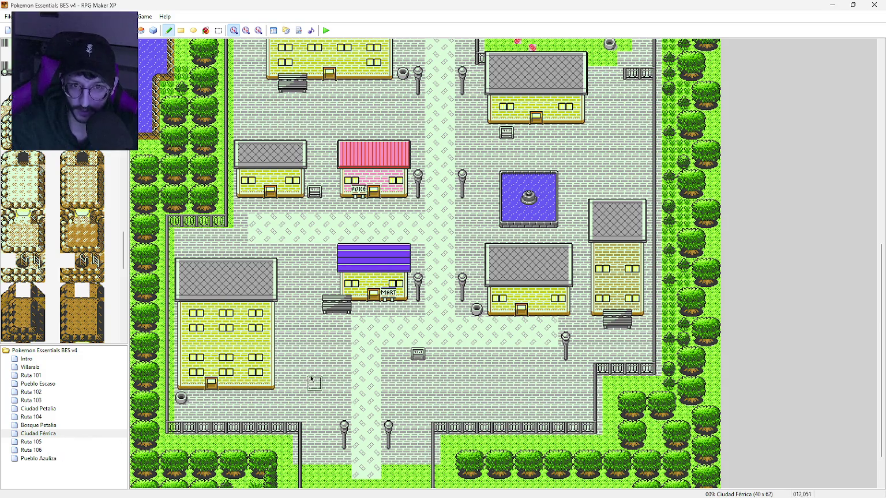
pyautogui.scroll(3, 312, 369)
pyautogui.scroll(4, 313, 348)
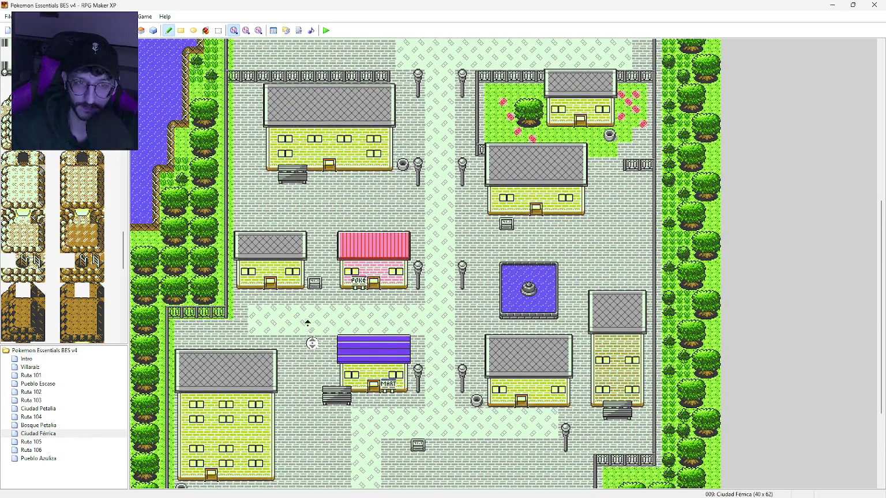
pyautogui.scroll(6, 307, 322)
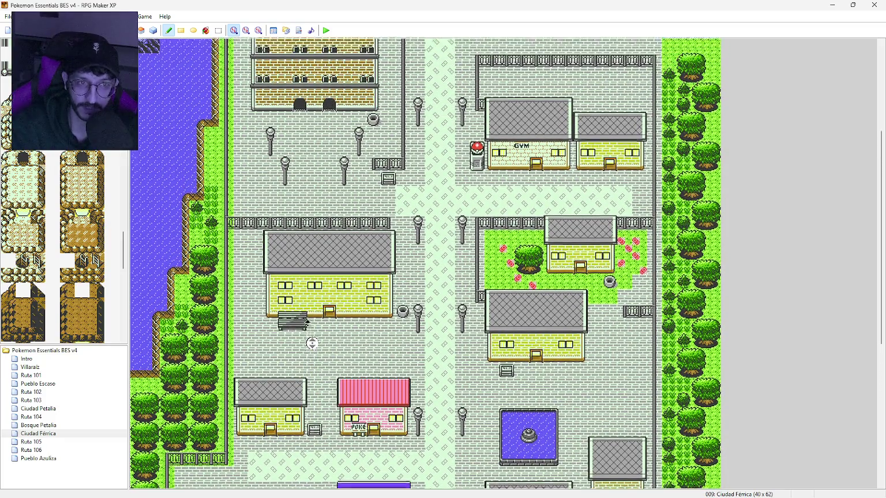
pyautogui.scroll(3, 312, 343)
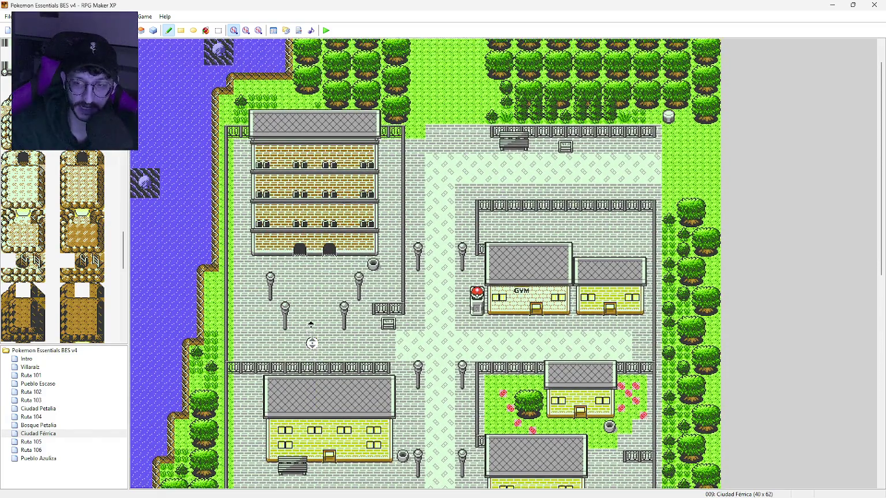
pyautogui.scroll(-2, 312, 344)
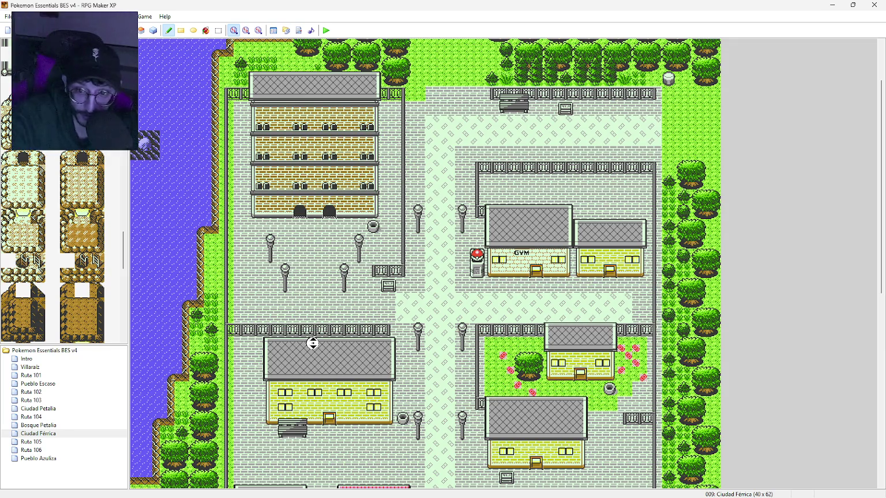
pyautogui.scroll(-1, 312, 344)
pyautogui.scroll(-7, 355, 359)
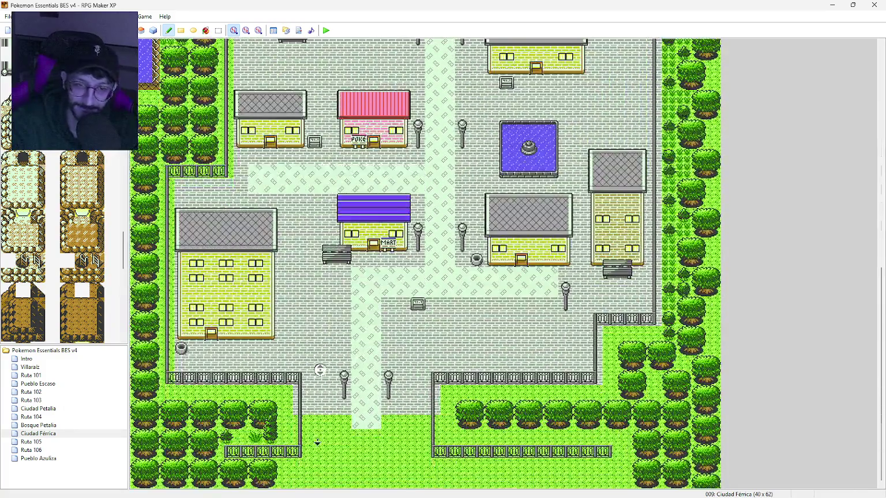
pyautogui.click(329, 436)
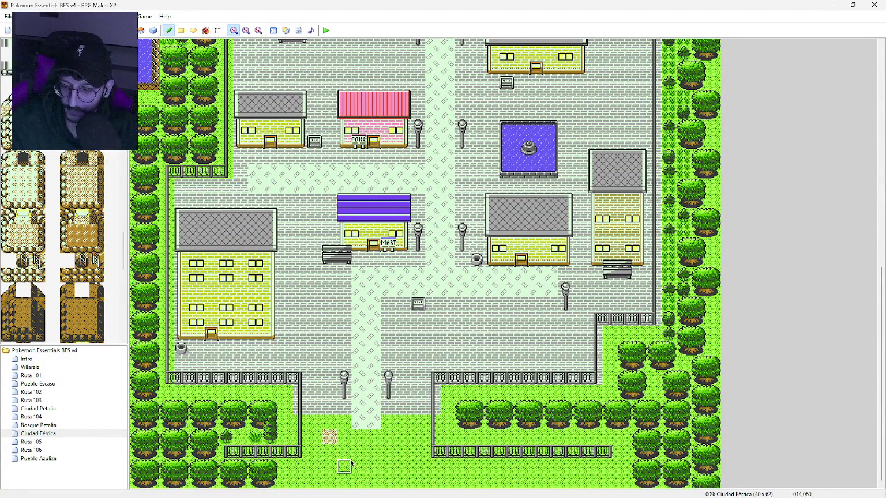
pyautogui.hotkey('ctrl', 'z')
pyautogui.click(74, 460)
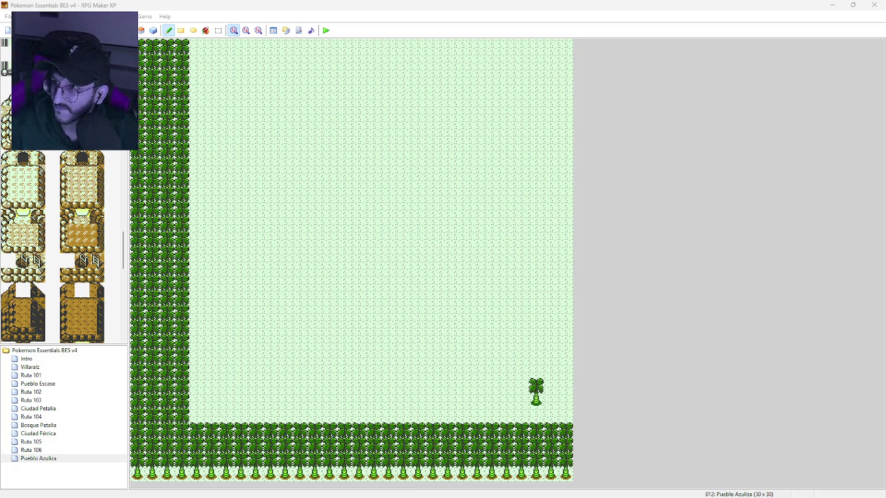
# Switch to the browser showing the Pueblo Azuliza reference image
pyautogui.hotkey('alt', 'Tab')
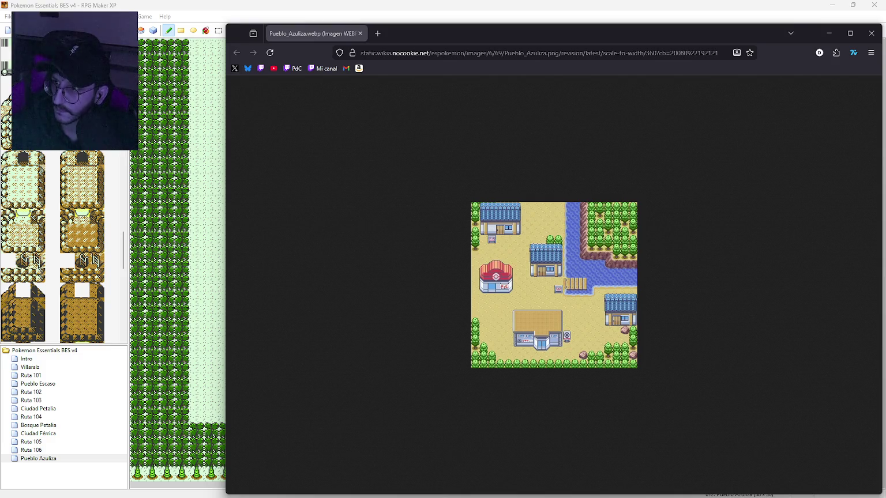
# Open the reworked Dewford town image in a new browser tab
pyautogui.moveTo(229, 65)
pyautogui.mouseDown()
pyautogui.moveTo(260, 80)
pyautogui.moveTo(398, 47)
pyautogui.moveTo(398, 33)
pyautogui.mouseUp()
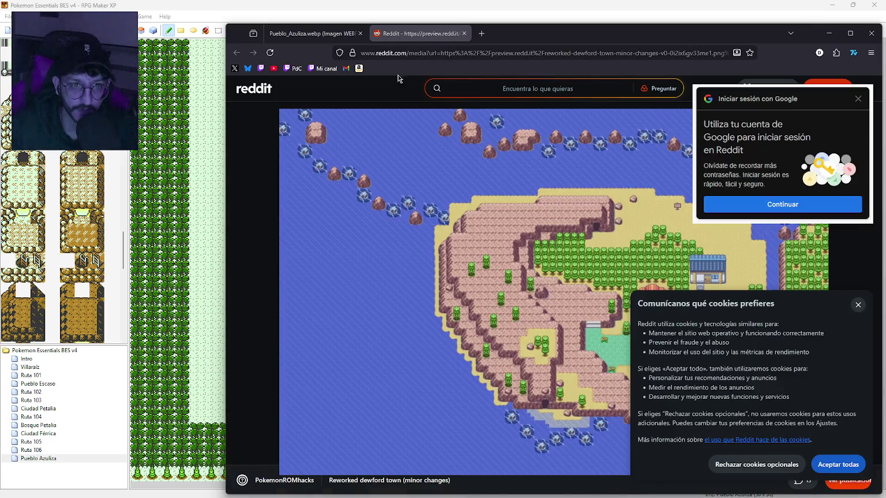
# Dismiss the cookie and Google sign-in popups, close the Dewford tab, and return to RPG Maker XP
pyautogui.click(858, 305)
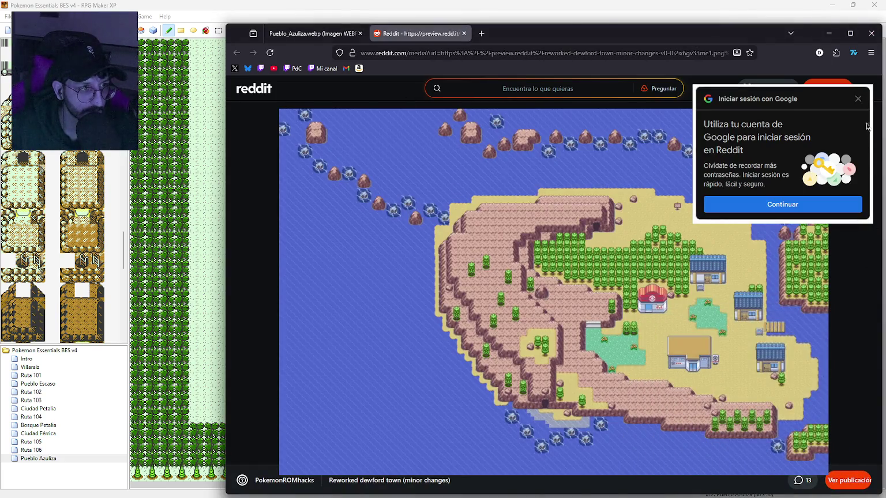
pyautogui.click(859, 99)
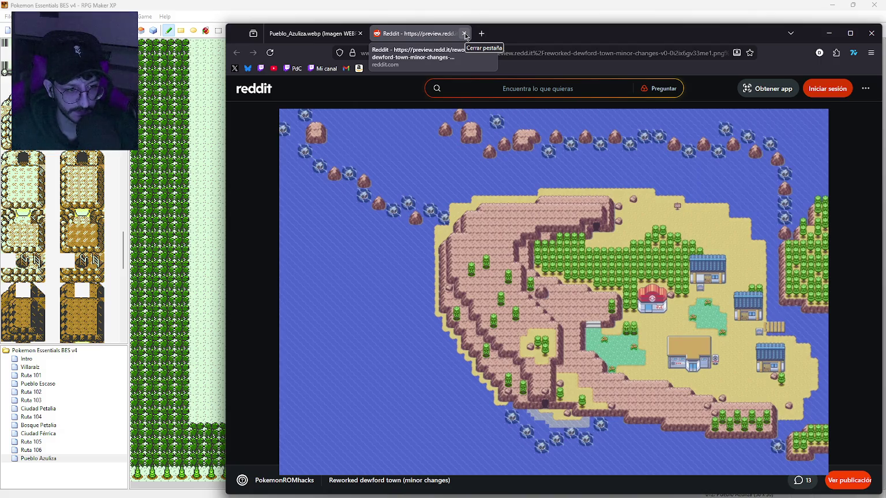
pyautogui.click(464, 34)
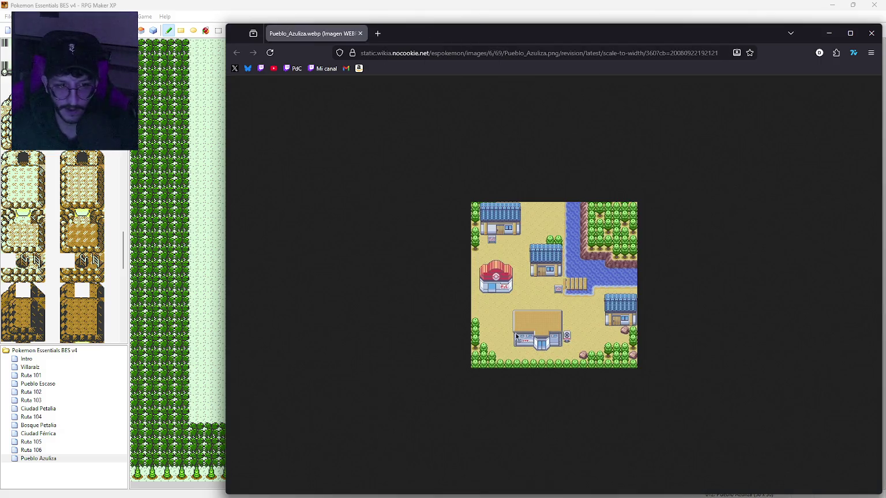
pyautogui.moveTo(460, 44); pyautogui.dragTo(450, 51)
pyautogui.hotkey('alt', 'Tab')
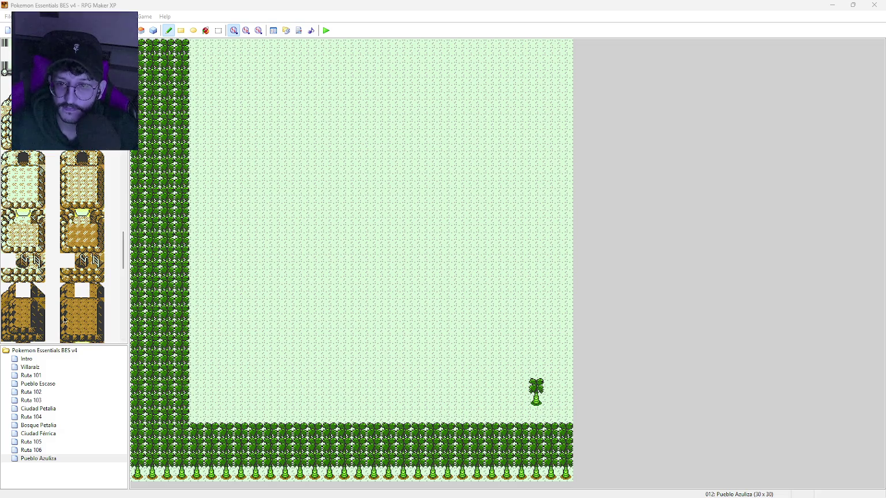
# Fill the entire 30x30 map with grass using the Rectangle tool, erasing every border tree
pyautogui.scroll(-5, 79, 289)
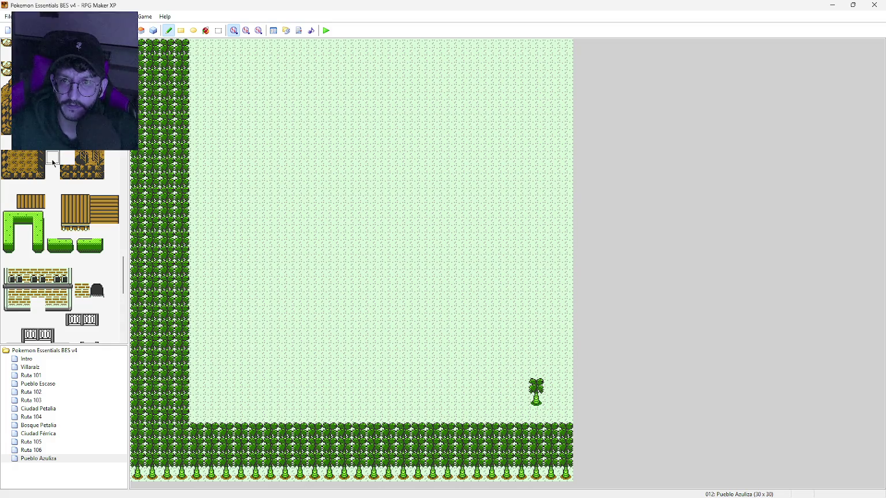
pyautogui.moveTo(151, 60); pyautogui.dragTo(174, 91)
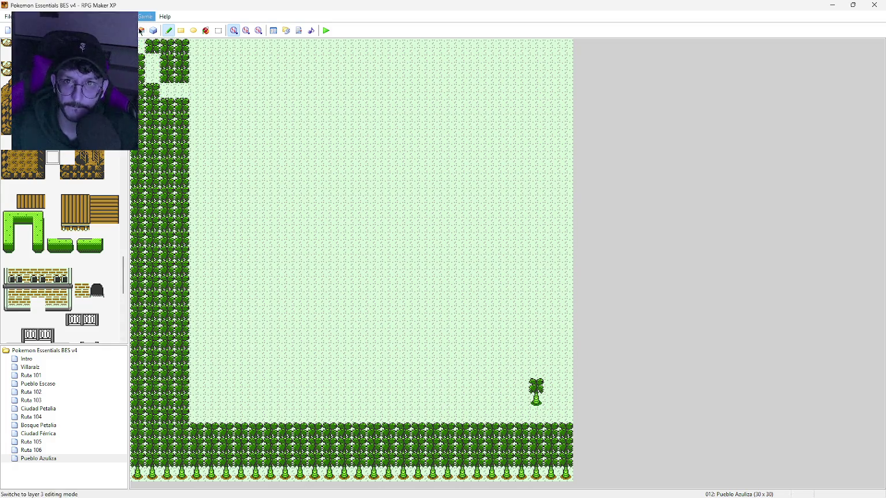
pyautogui.click(181, 30)
pyautogui.moveTo(141, 42)
pyautogui.mouseDown()
pyautogui.moveTo(263, 206)
pyautogui.moveTo(588, 494)
pyautogui.mouseUp()
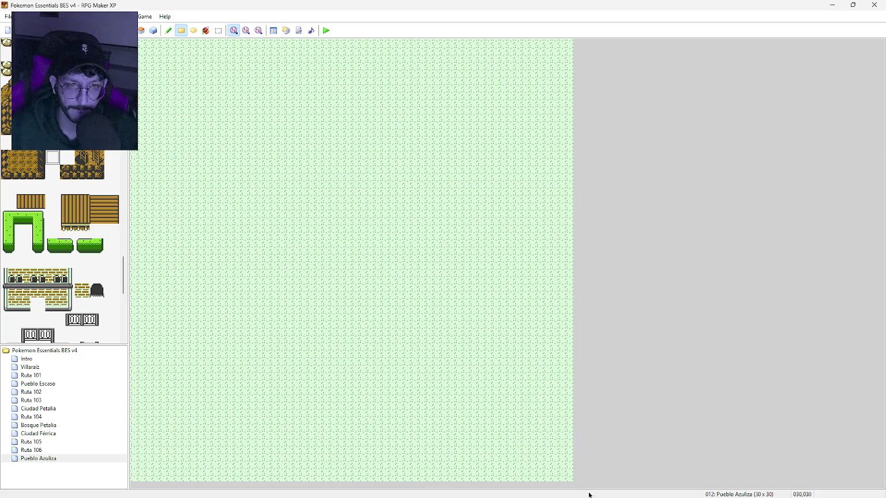
pyautogui.scroll(-5, 47, 219)
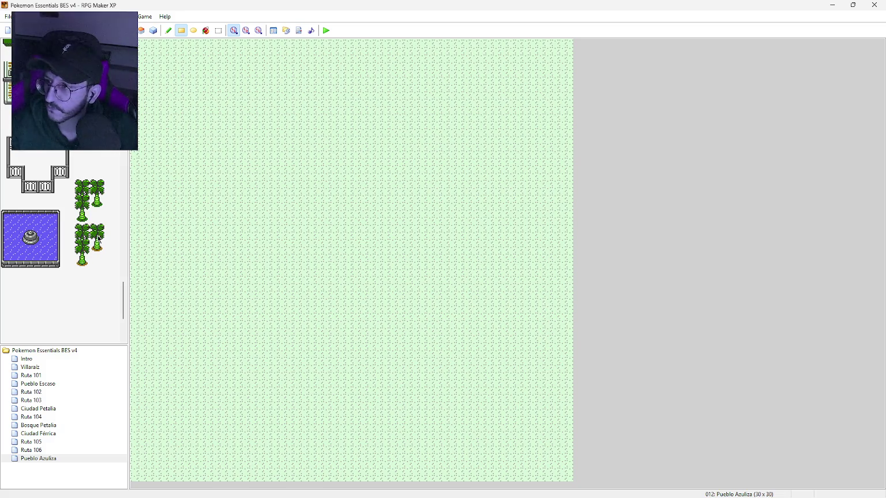
pyautogui.click(98, 237)
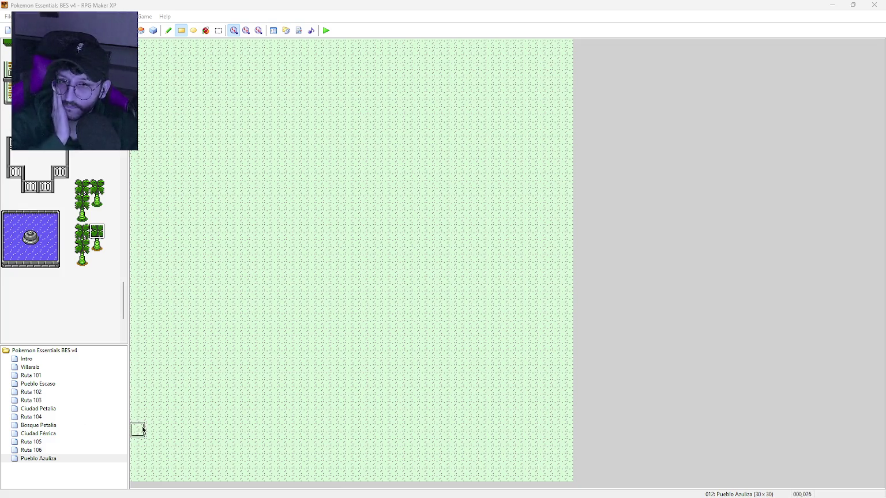
# Select the tall wooden tiles in the tileset and open Ruta 106 for reference
pyautogui.scroll(3, 106, 298)
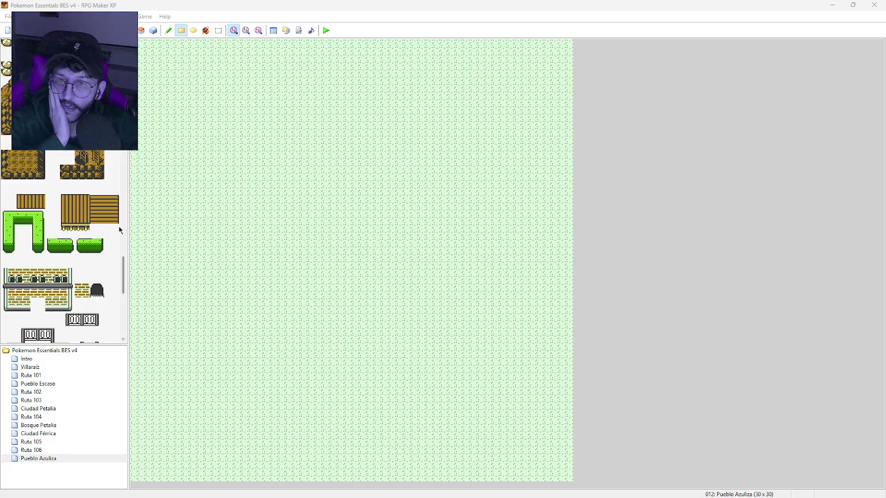
pyautogui.moveTo(68, 203); pyautogui.dragTo(86, 232)
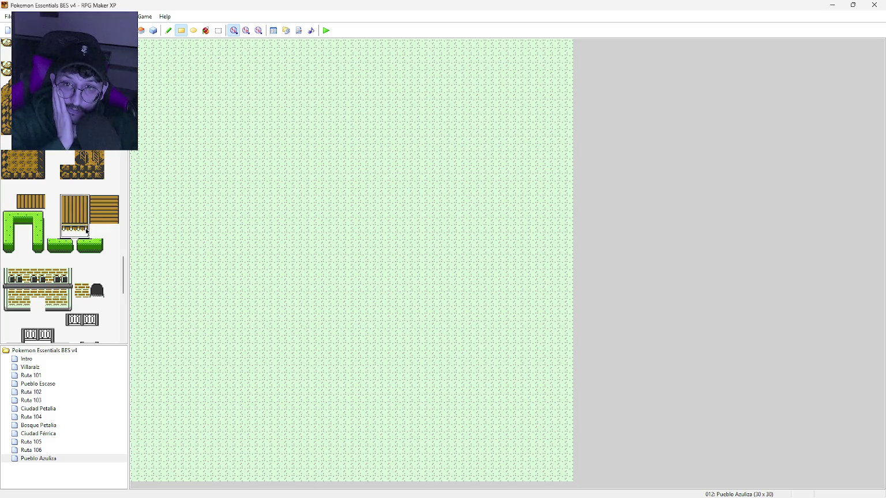
pyautogui.click(99, 234)
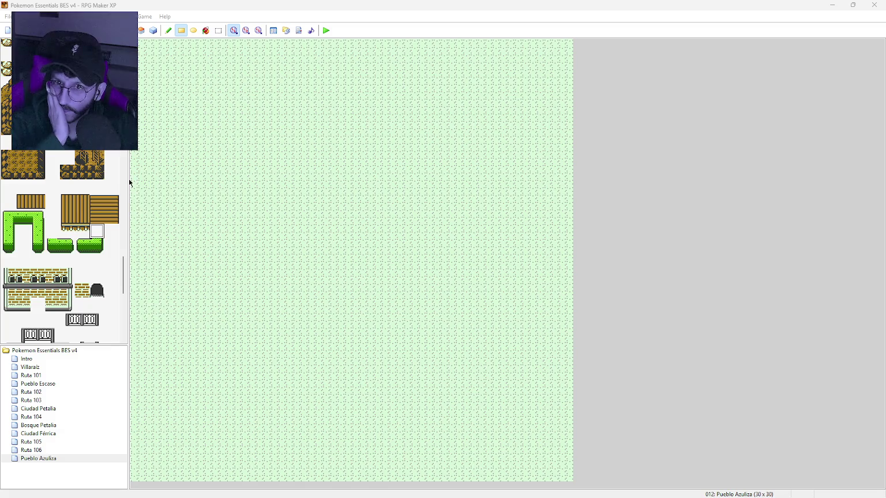
pyautogui.click(63, 449)
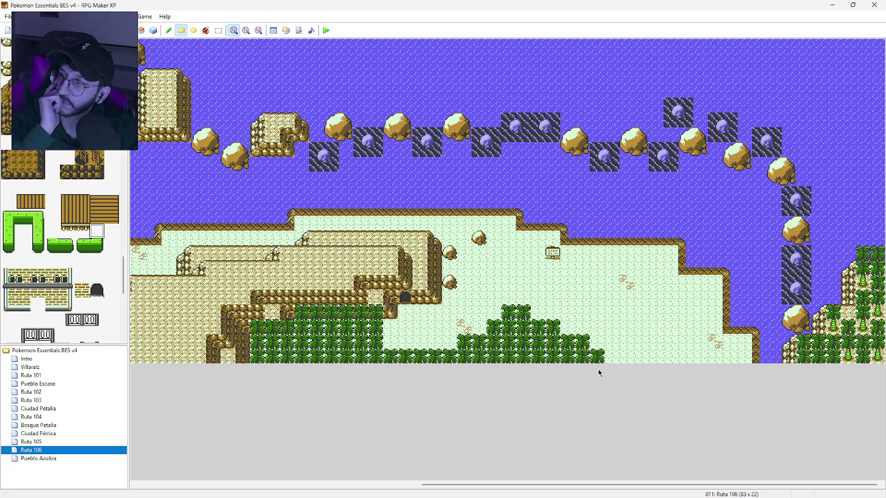
# Back in Pueblo Azuliza, take the palm-tree column and paint palms down the top-left edge
pyautogui.click(76, 460)
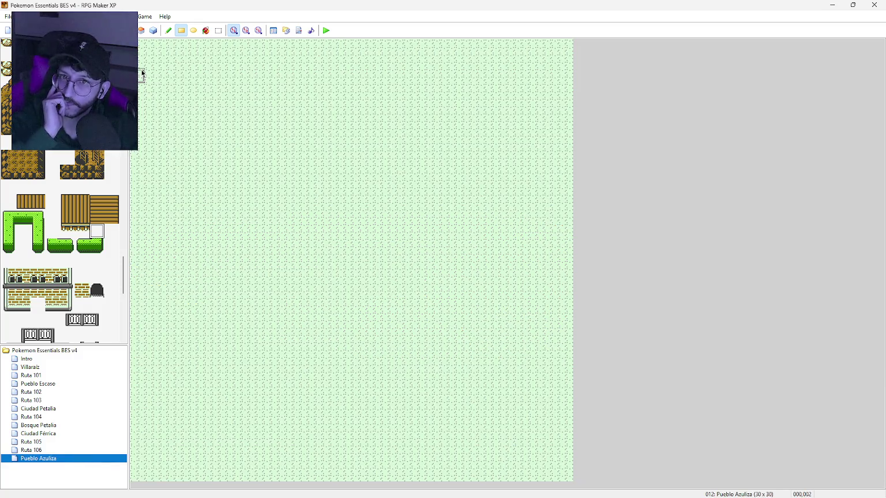
pyautogui.click(194, 120)
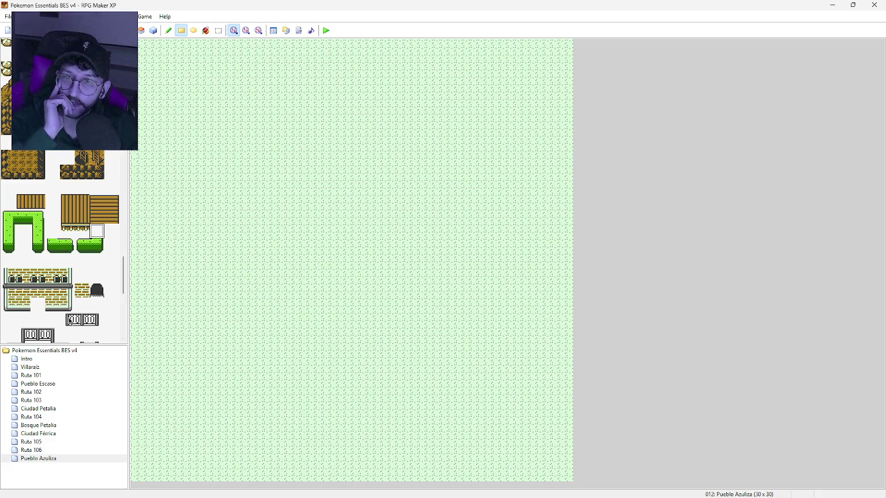
pyautogui.scroll(-3, 51, 173)
pyautogui.scroll(-3, 51, 173)
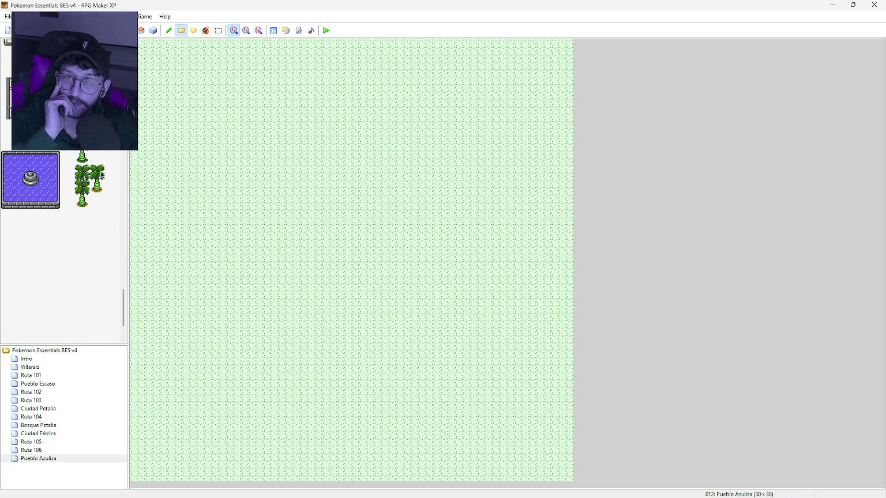
pyautogui.moveTo(82, 170); pyautogui.dragTo(82, 202)
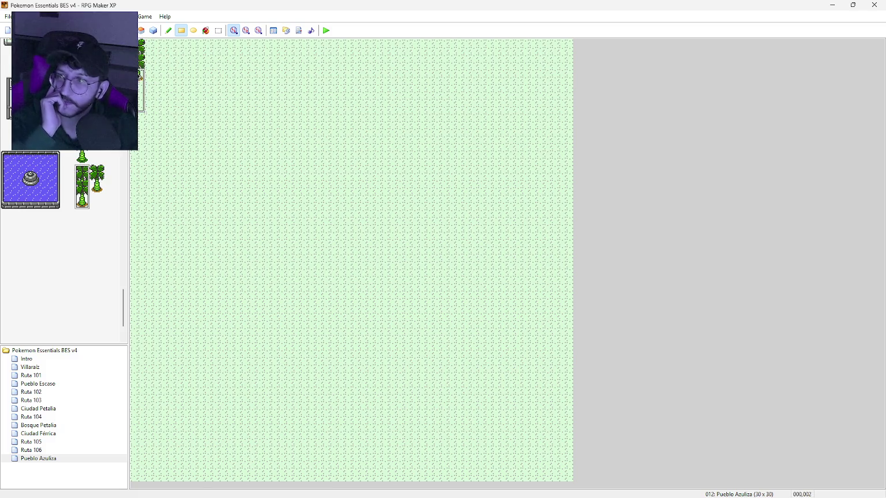
pyautogui.click(138, 91)
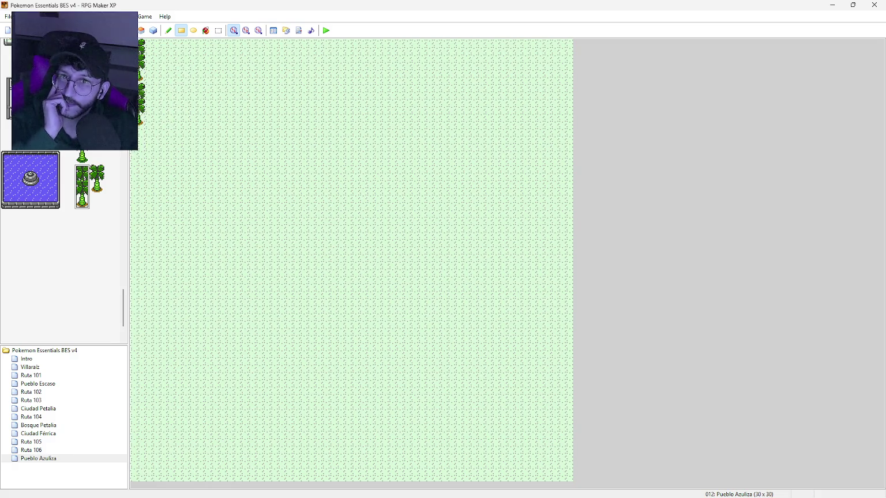
pyautogui.scroll(1, 115, 268)
pyautogui.moveTo(122, 293)
pyautogui.mouseDown()
pyautogui.moveTo(124, 189)
pyautogui.moveTo(123, 201)
pyautogui.mouseUp()
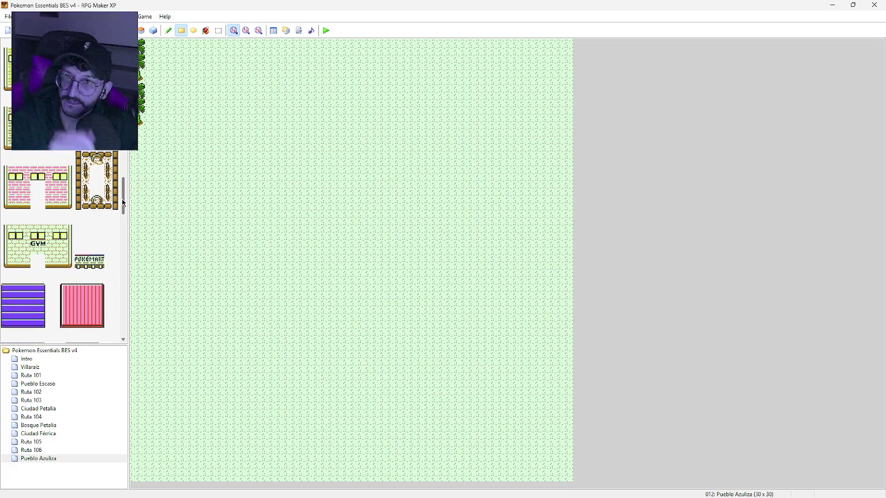
# Paint two rows of yellow wall tiles for a house in the map's top-left corner
pyautogui.scroll(2, 82, 216)
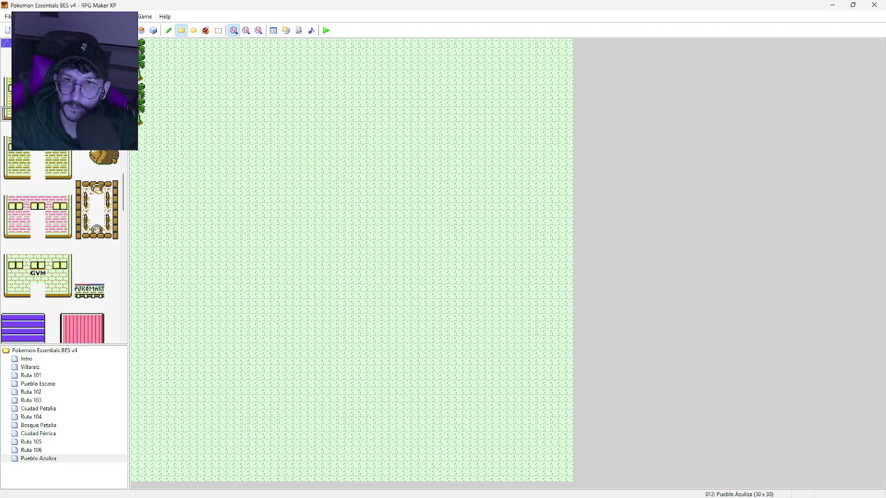
pyautogui.click(153, 90)
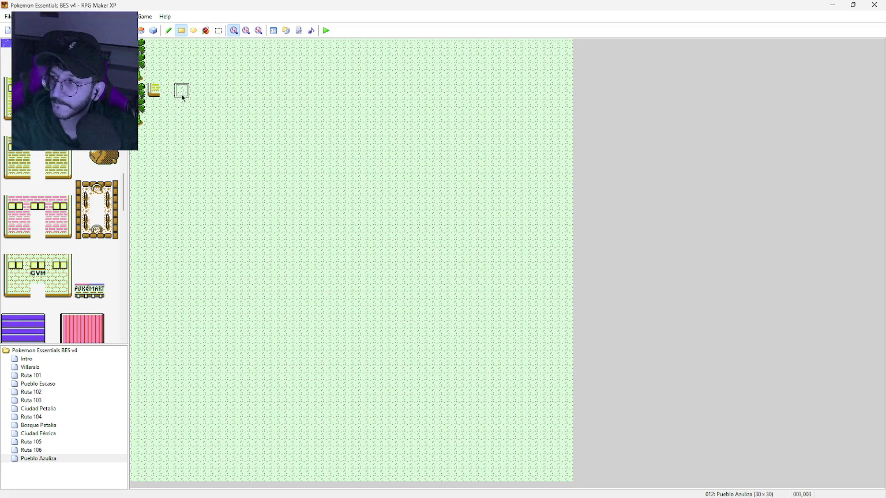
pyautogui.click(210, 92)
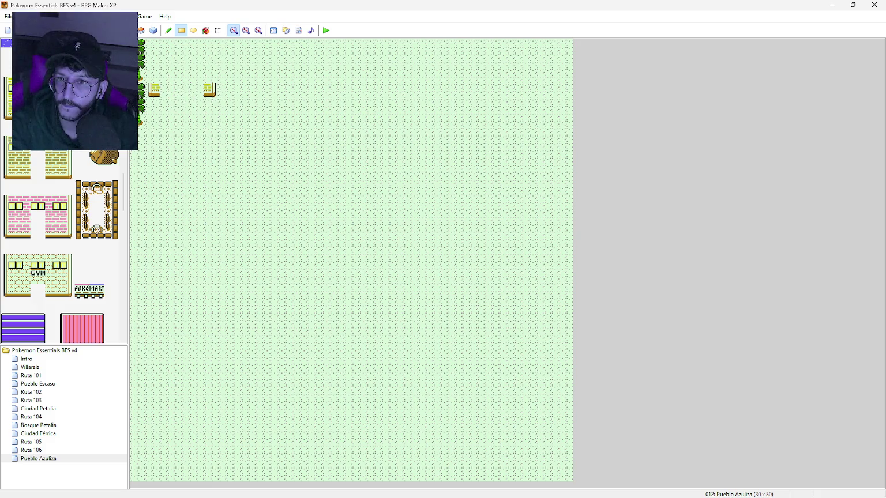
pyautogui.moveTo(152, 91); pyautogui.dragTo(196, 91)
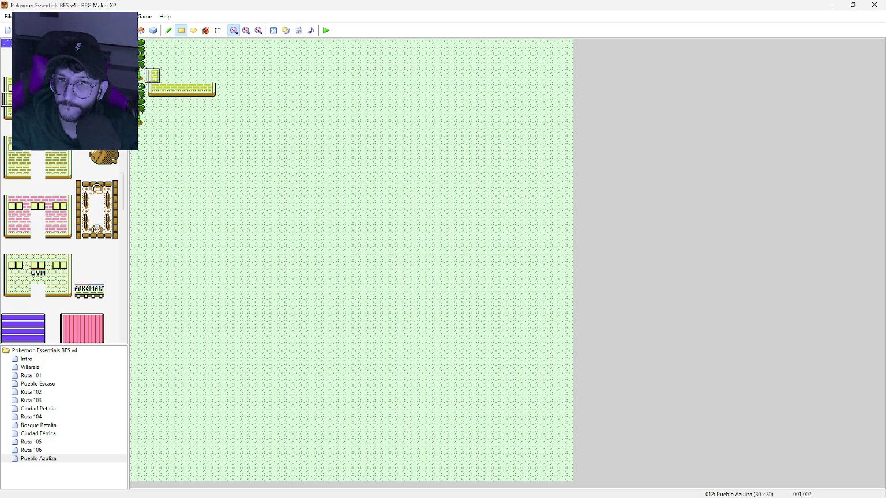
pyautogui.click(156, 76)
pyautogui.click(208, 80)
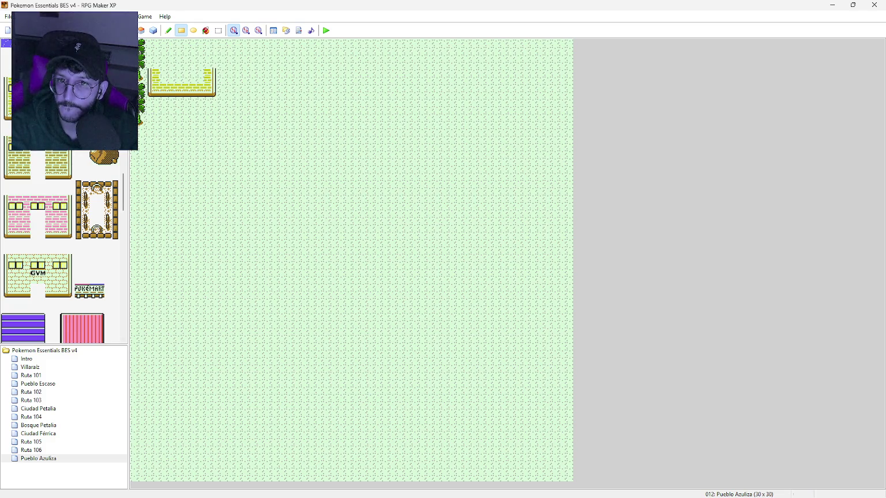
pyautogui.moveTo(167, 76); pyautogui.dragTo(197, 76)
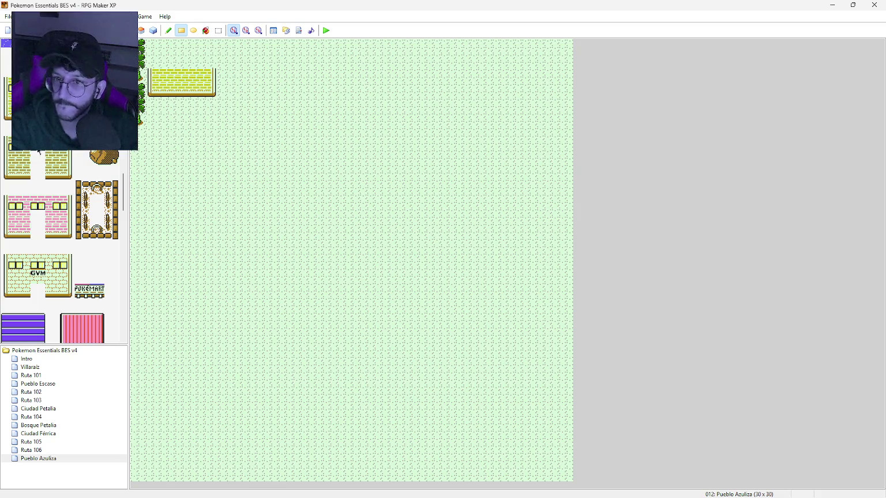
# Start the purple roof above the wall with its top-left corner and top row
pyautogui.scroll(-2, 8, 336)
pyautogui.click(8, 321)
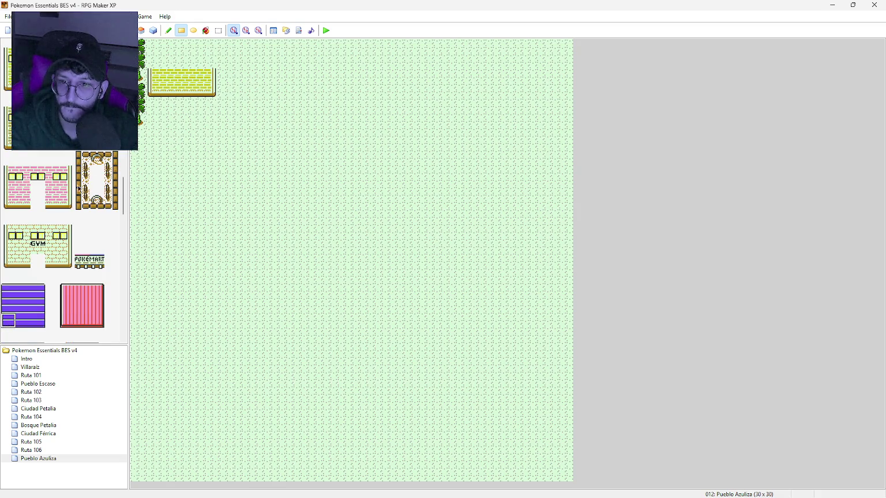
pyautogui.click(152, 60)
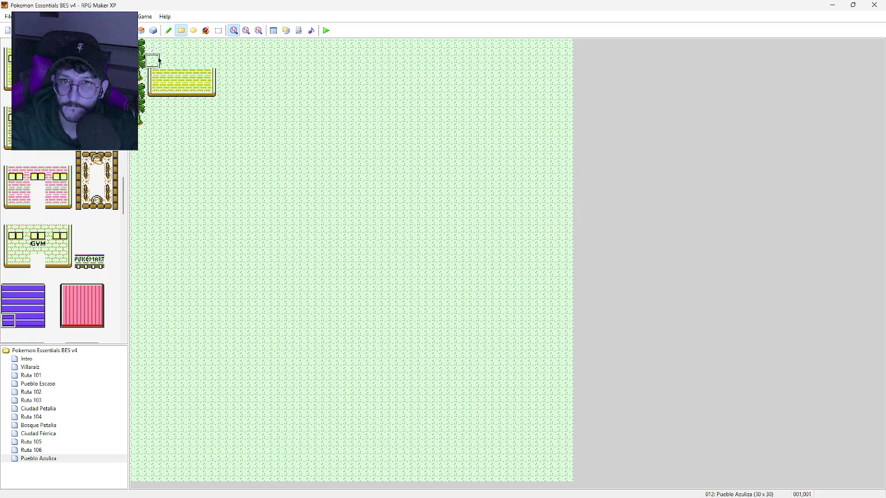
pyautogui.click(8, 292)
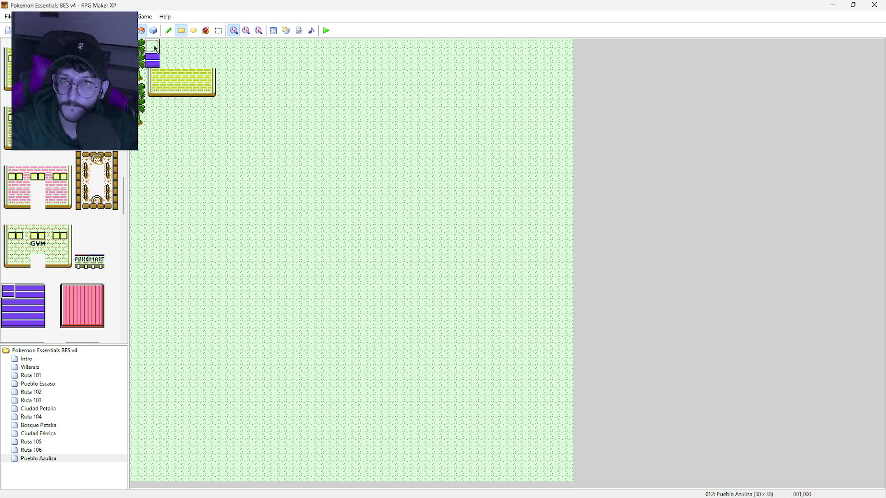
pyautogui.click(154, 48)
pyautogui.click(23, 291)
pyautogui.click(167, 47)
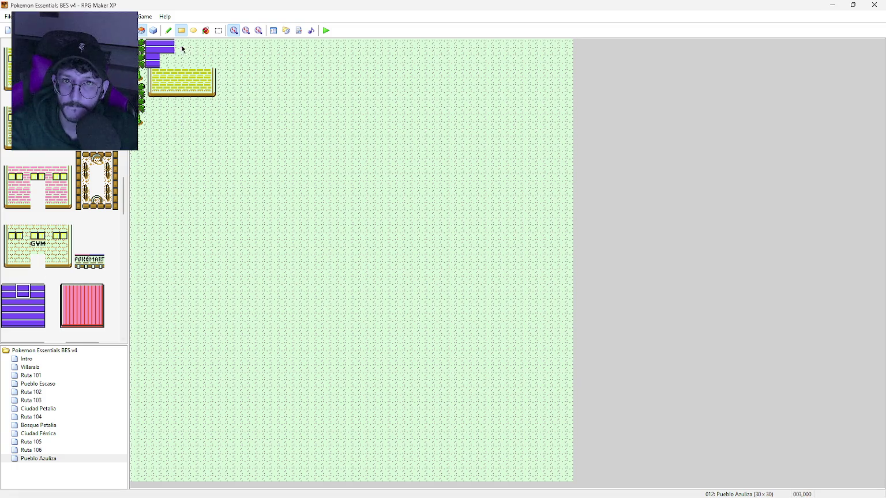
pyautogui.moveTo(182, 49); pyautogui.dragTo(196, 49)
# Finish the purple roof with its right-end tile and lower roof rows
pyautogui.click(38, 292)
pyautogui.click(212, 48)
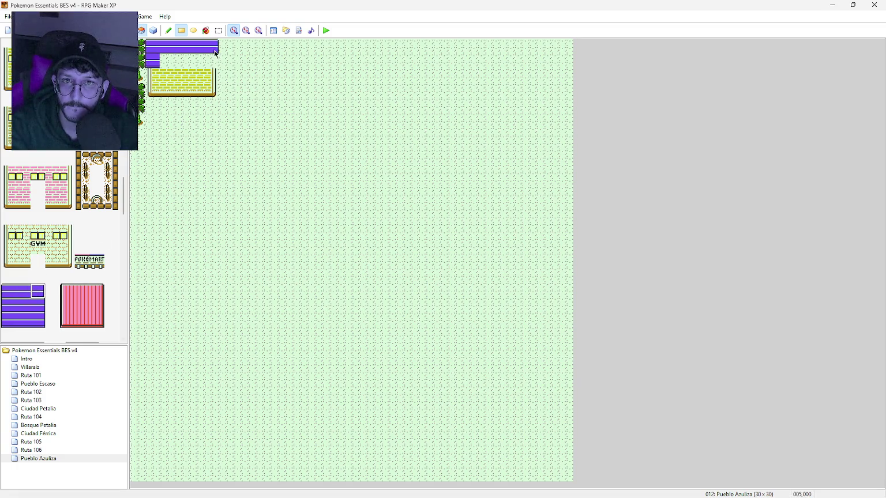
pyautogui.click(38, 321)
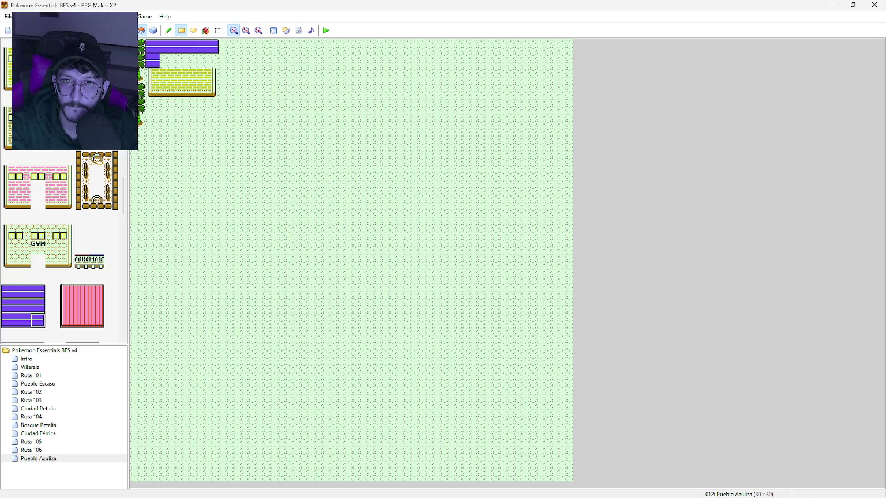
pyautogui.moveTo(167, 61)
pyautogui.mouseDown()
pyautogui.moveTo(210, 60)
pyautogui.moveTo(197, 62)
pyautogui.mouseUp()
pyautogui.click(27, 316)
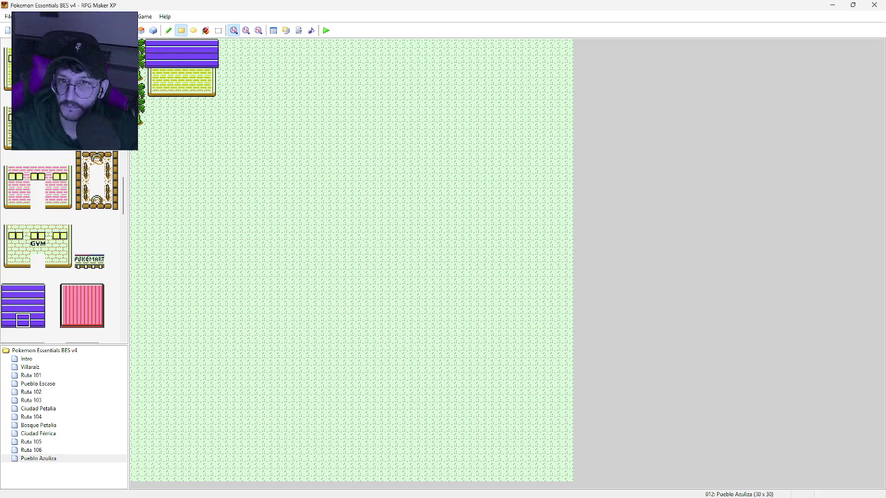
pyautogui.scroll(2, 9, 78)
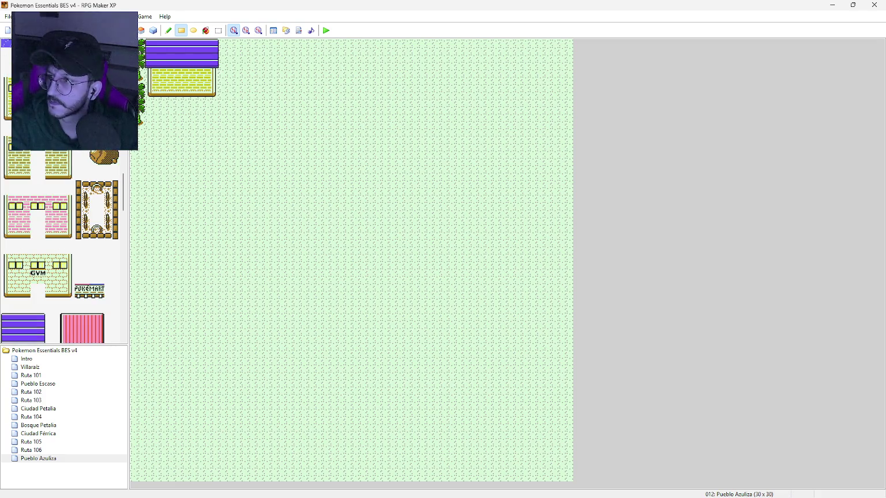
pyautogui.scroll(5, 126, 181)
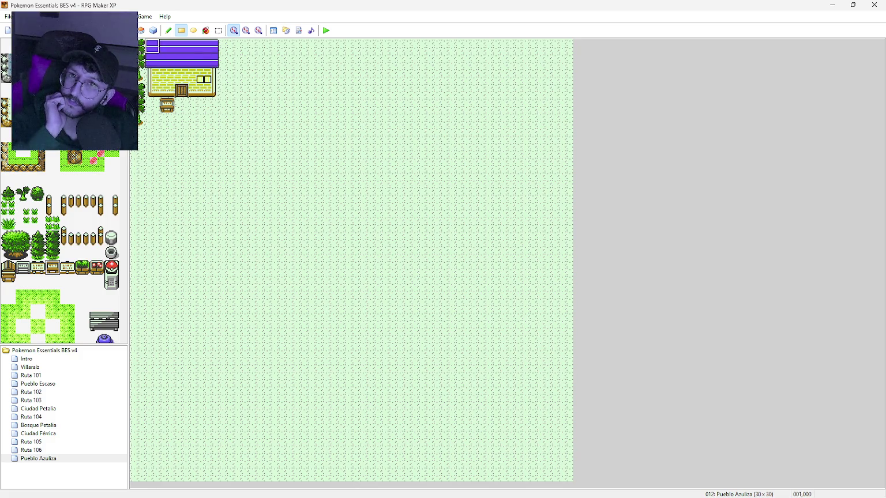
# Select the whole house, paste a copy and drag it onto the grass south-east of the original
pyautogui.click(219, 30)
pyautogui.moveTo(212, 51); pyautogui.dragTo(171, 88)
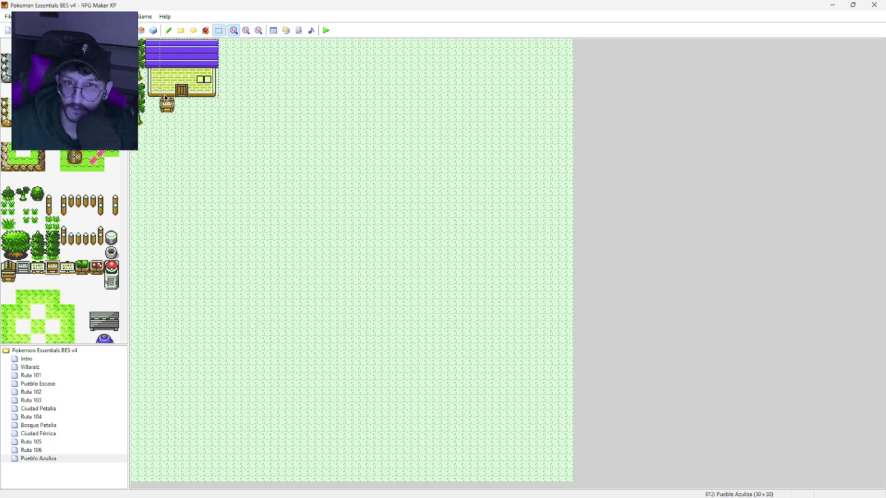
pyautogui.click(165, 98)
pyautogui.hotkey('ctrl', 'v')
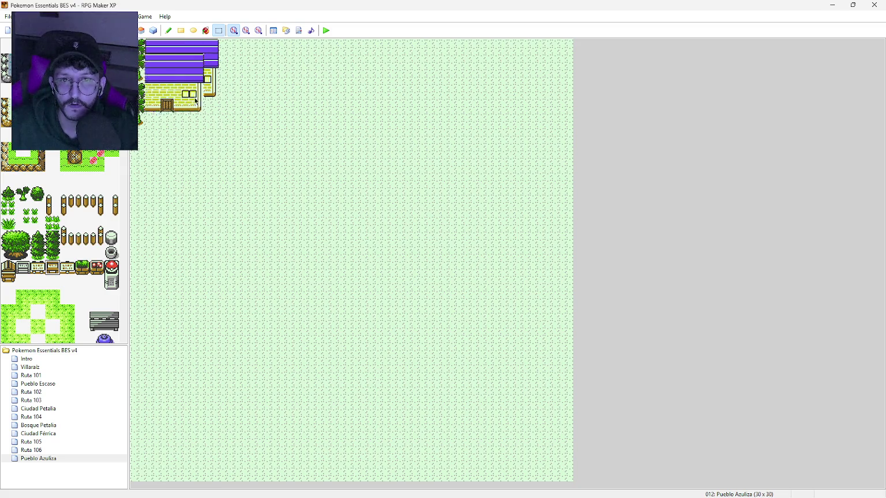
pyautogui.moveTo(269, 146); pyautogui.dragTo(287, 161)
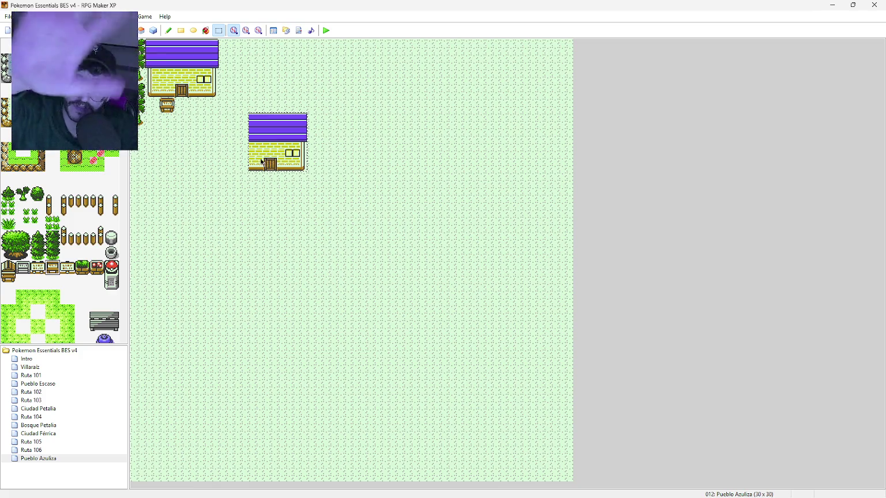
pyautogui.scroll(-3, 104, 212)
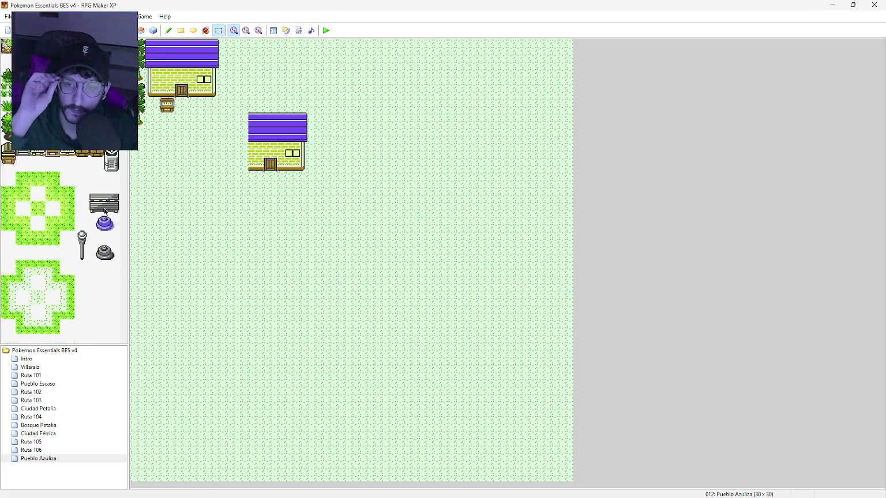
# Touch up the lower house by repainting its lower-left wall and purple roof tiles
pyautogui.scroll(-10, 105, 212)
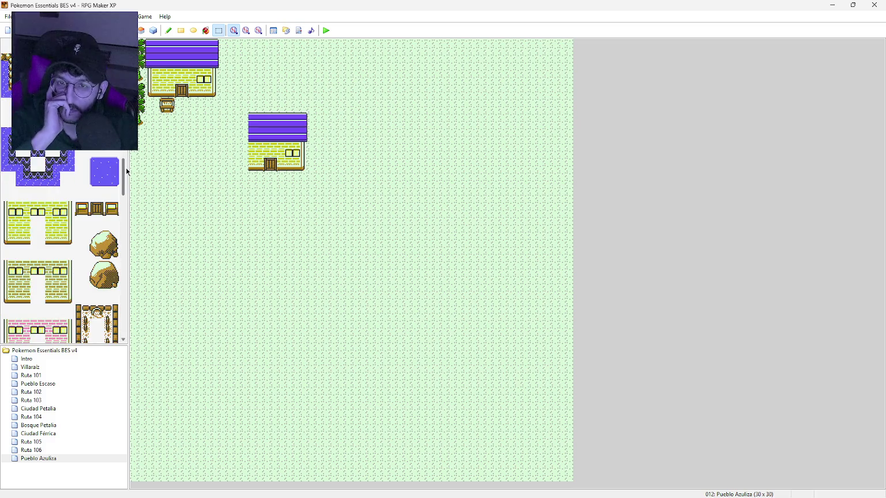
pyautogui.moveTo(126, 170); pyautogui.dragTo(116, 208)
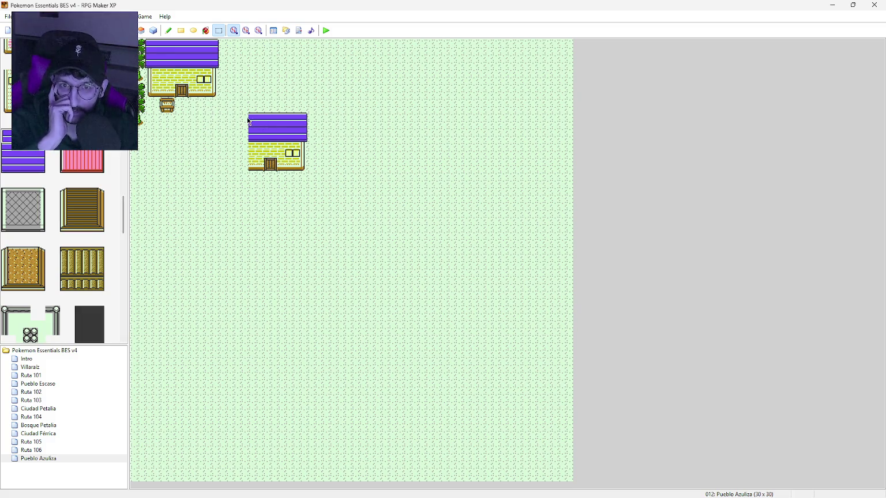
pyautogui.moveTo(244, 120); pyautogui.dragTo(221, 123)
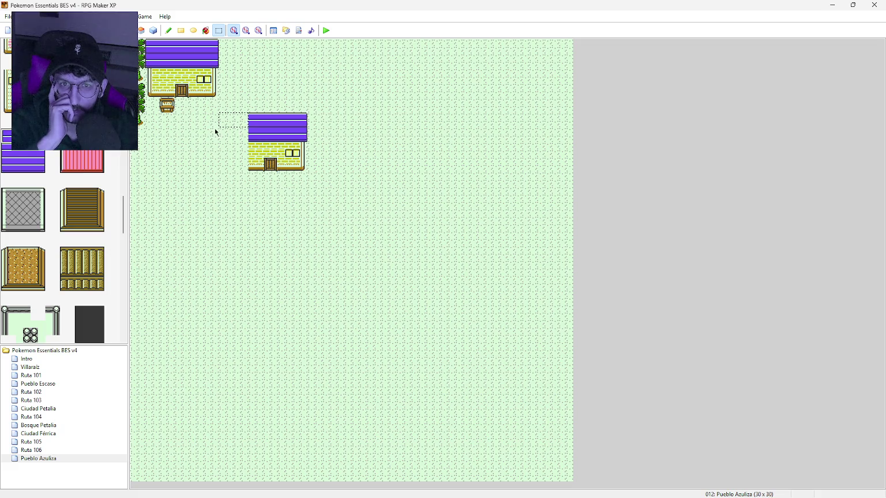
pyautogui.click(181, 30)
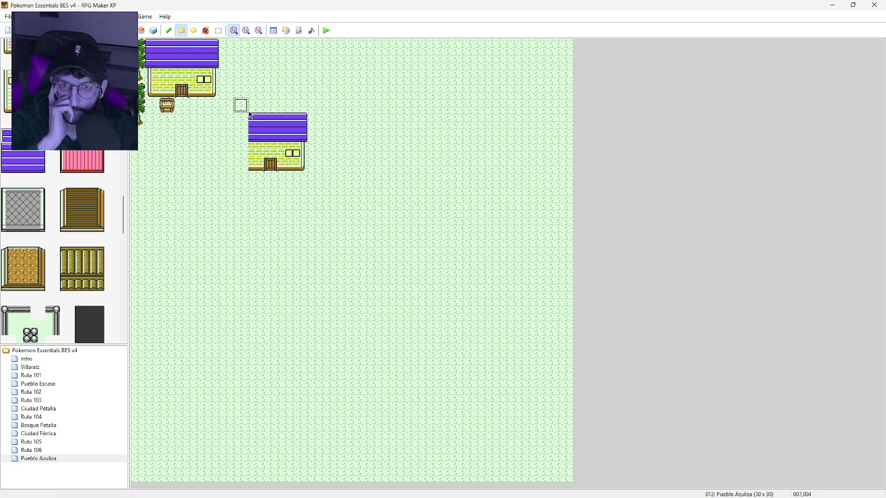
pyautogui.click(9, 165)
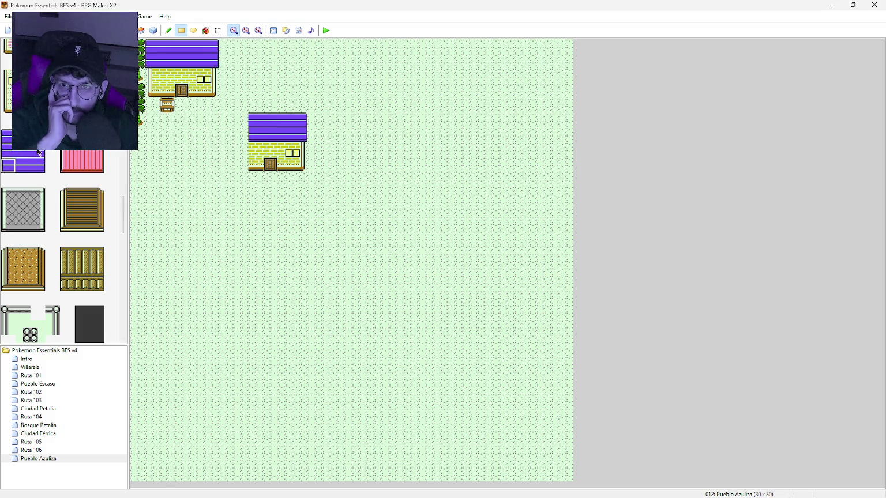
pyautogui.scroll(5, 38, 153)
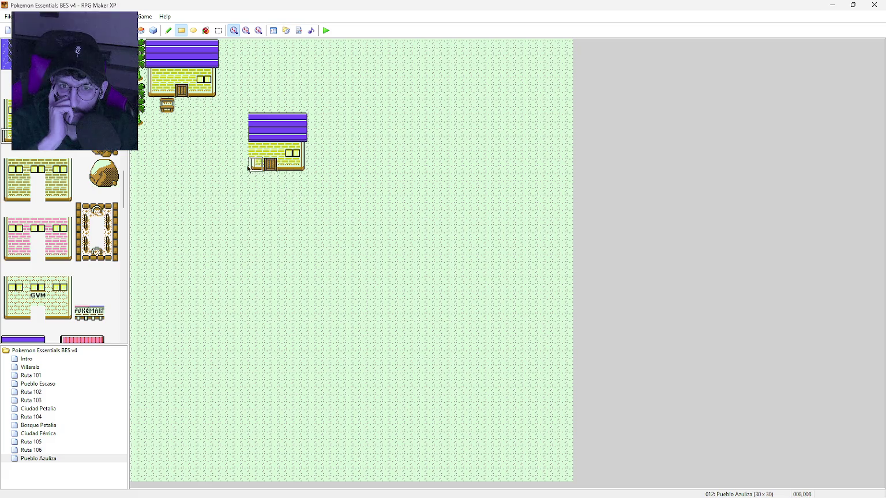
pyautogui.click(256, 149)
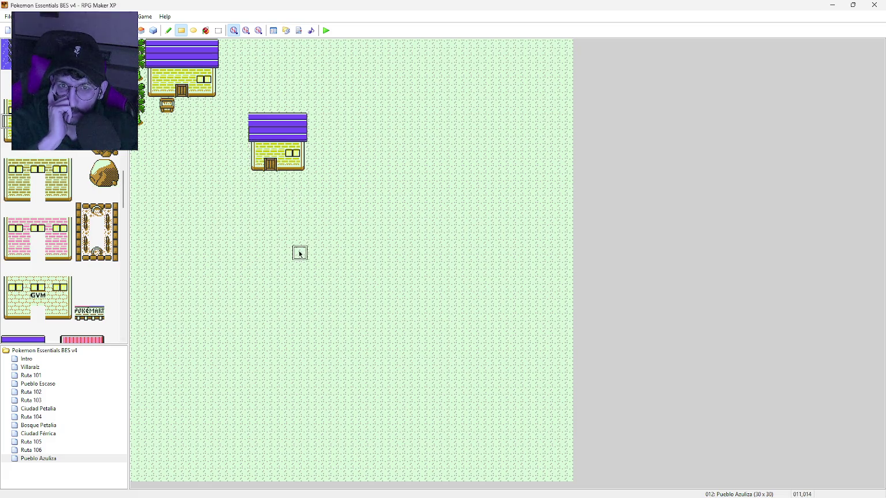
pyautogui.scroll(-3, 26, 265)
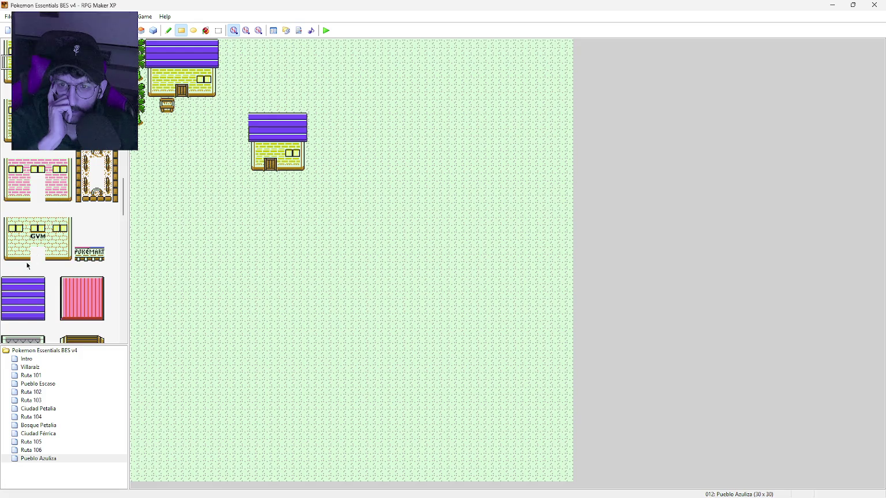
pyautogui.click(8, 283)
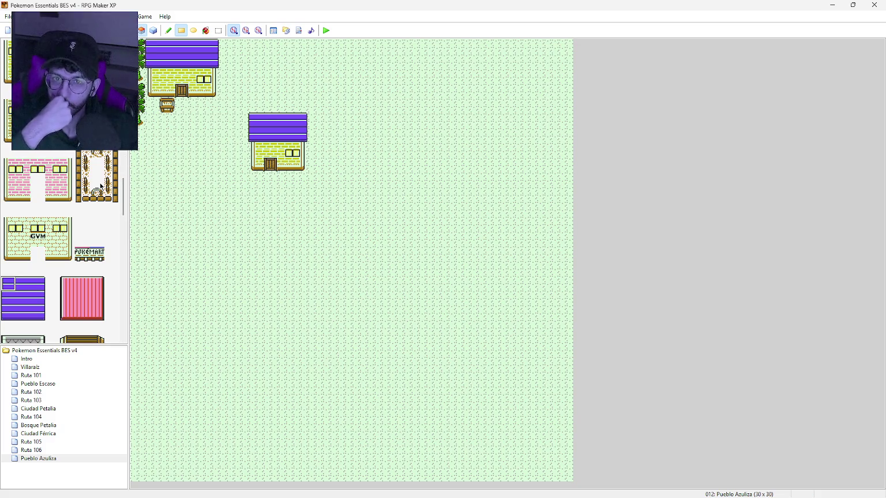
# Plant two two-tile-tall palm trees side by side above the lower house's roof
pyautogui.scroll(-15, 111, 259)
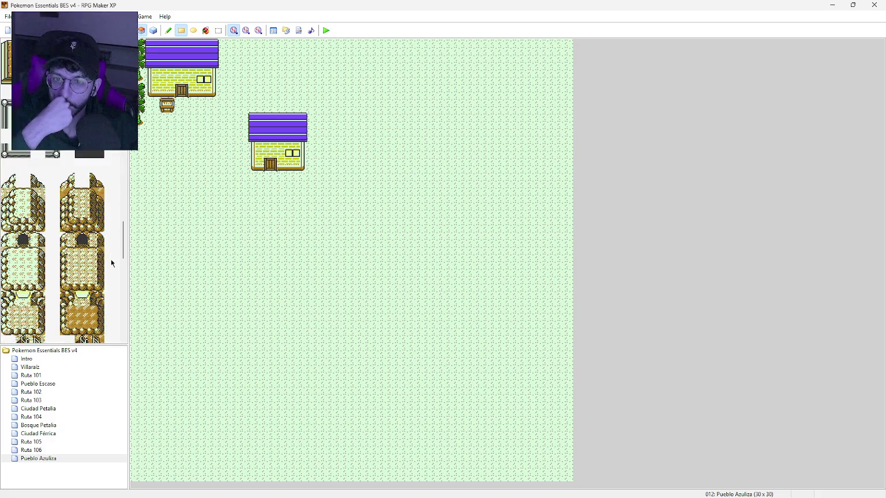
pyautogui.scroll(-5, 111, 259)
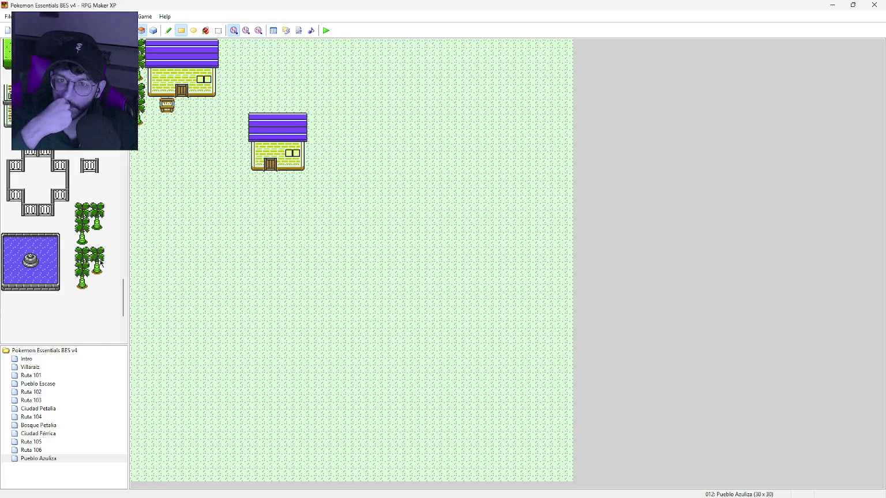
pyautogui.click(88, 259)
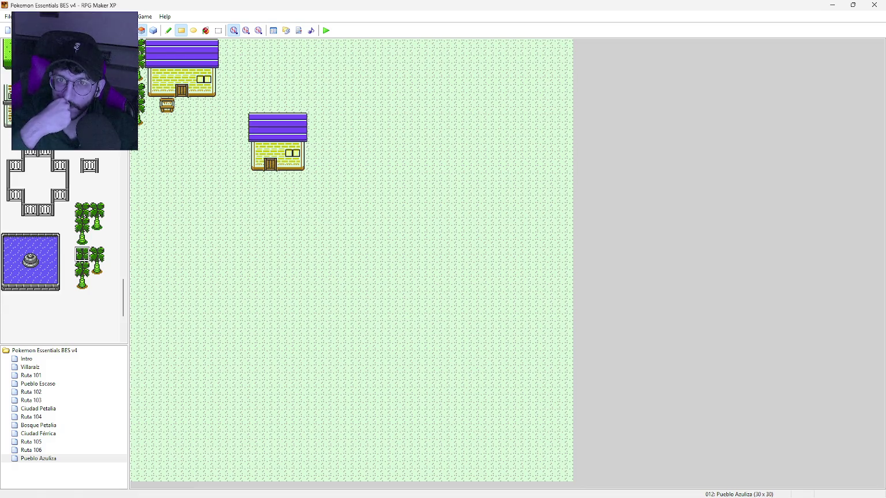
pyautogui.moveTo(82, 255)
pyautogui.mouseDown()
pyautogui.moveTo(81, 275)
pyautogui.moveTo(97, 270)
pyautogui.mouseUp()
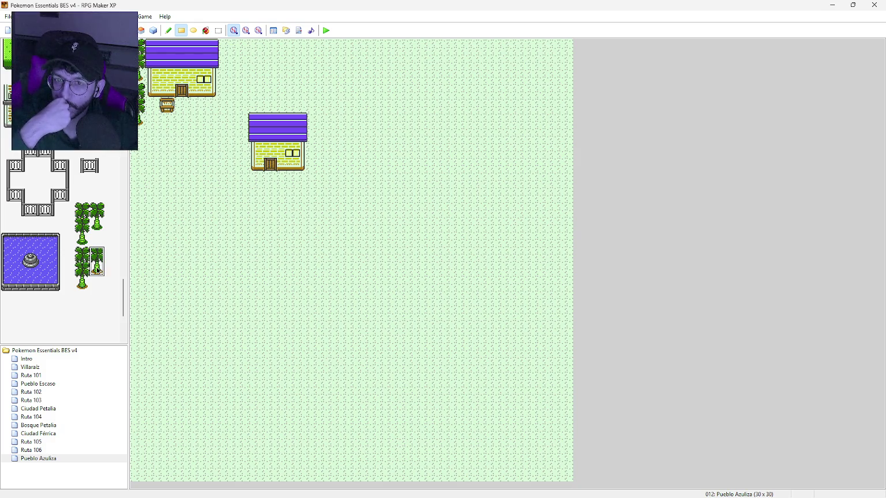
pyautogui.click(300, 107)
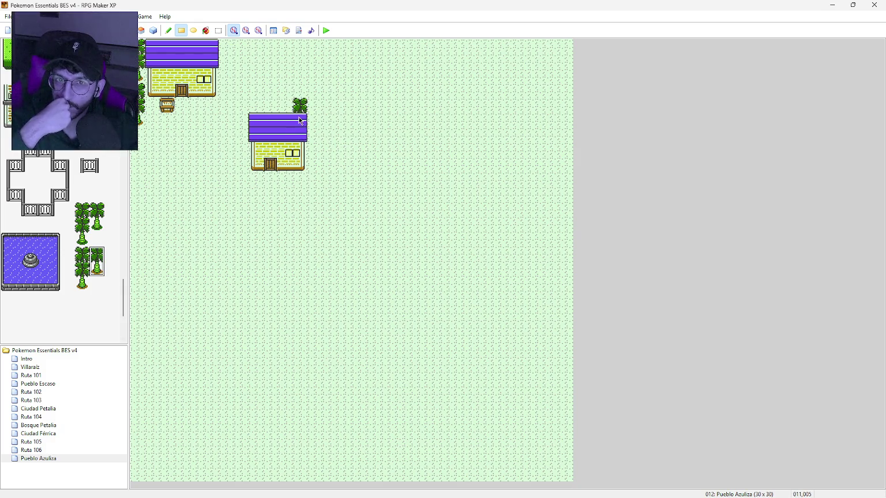
pyautogui.click(286, 107)
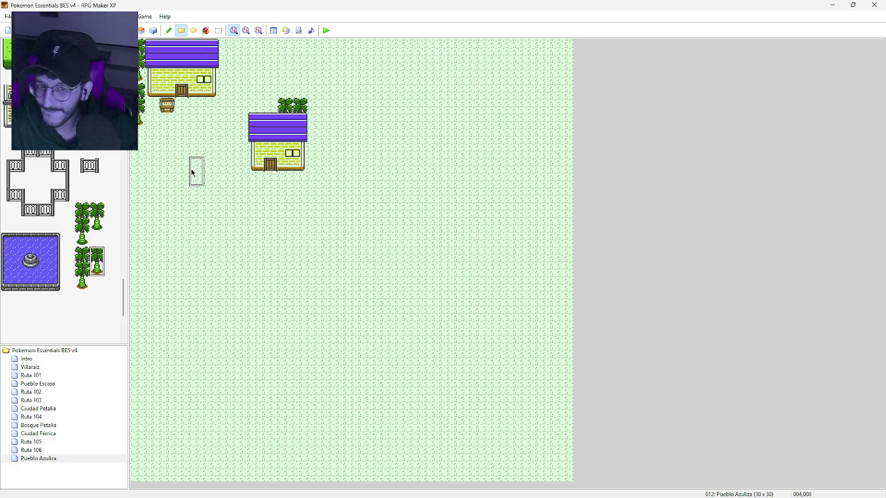
# Paint a square wooden-plank dock with an edge row south-east of the lower house
pyautogui.scroll(3, 101, 183)
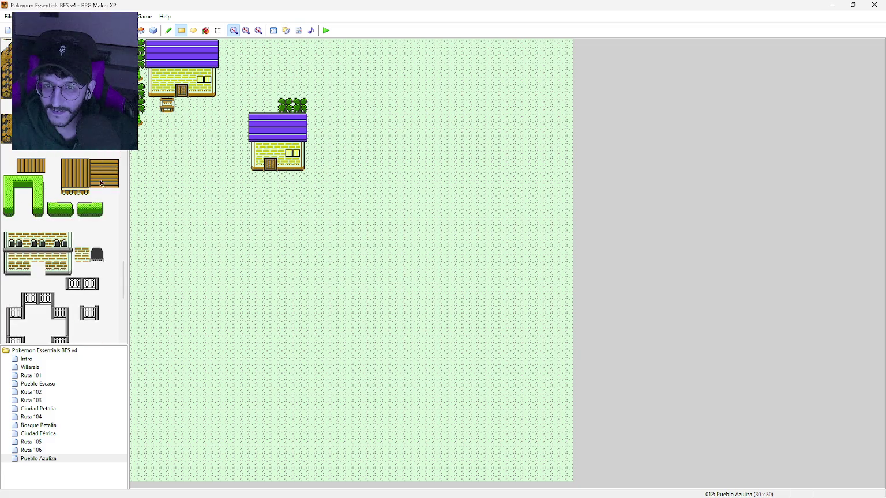
pyautogui.moveTo(68, 168)
pyautogui.mouseDown()
pyautogui.moveTo(69, 184)
pyautogui.moveTo(85, 196)
pyautogui.mouseUp()
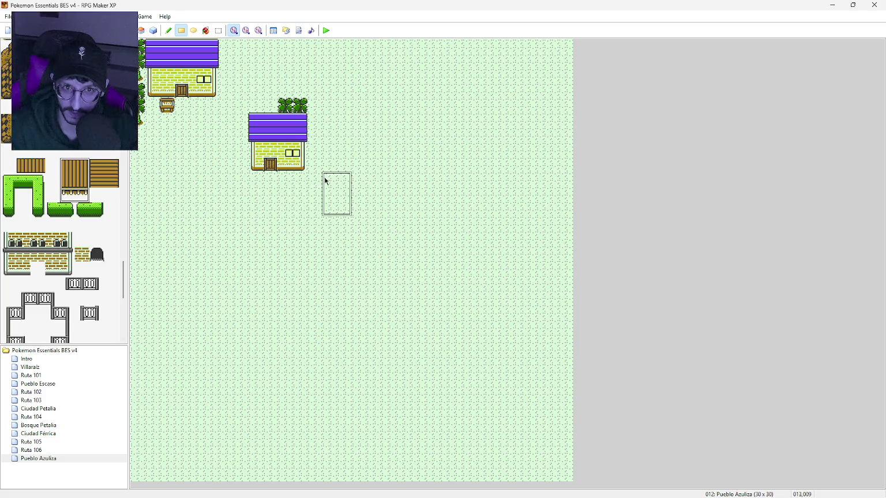
pyautogui.moveTo(313, 179)
pyautogui.mouseDown()
pyautogui.moveTo(345, 193)
pyautogui.moveTo(343, 180)
pyautogui.moveTo(346, 198)
pyautogui.mouseUp()
pyautogui.click(81, 171)
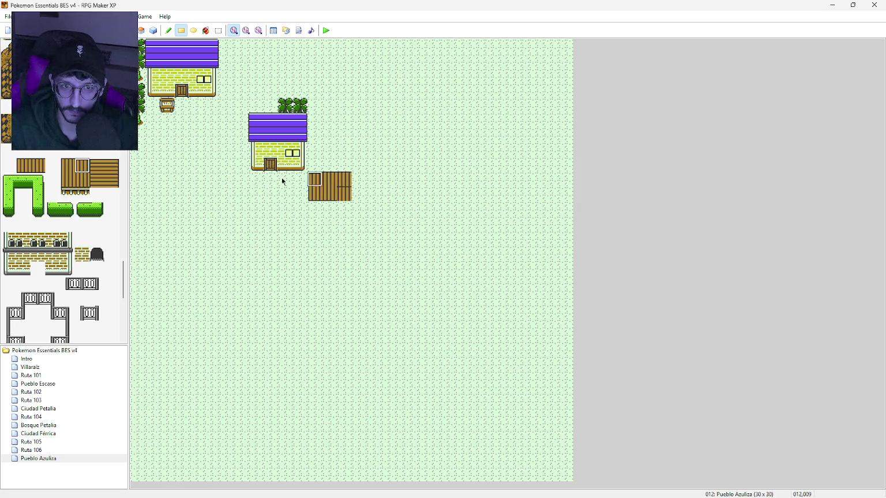
pyautogui.click(83, 180)
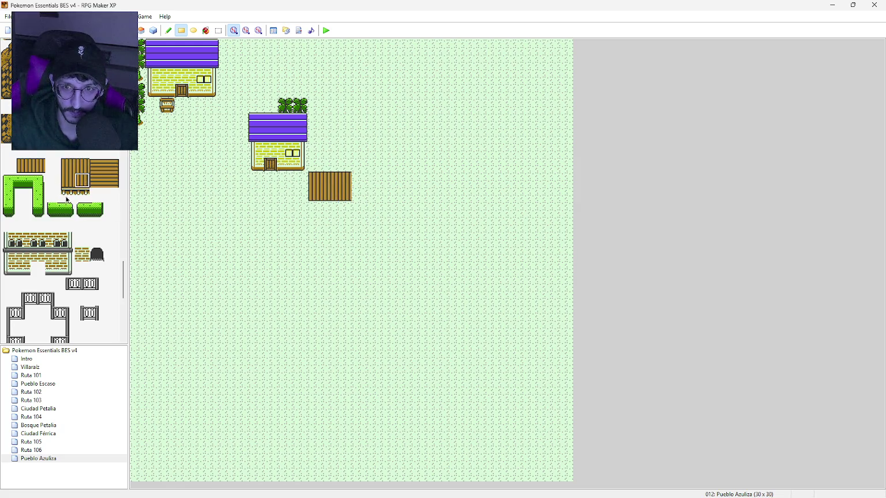
pyautogui.moveTo(67, 200); pyautogui.dragTo(81, 197)
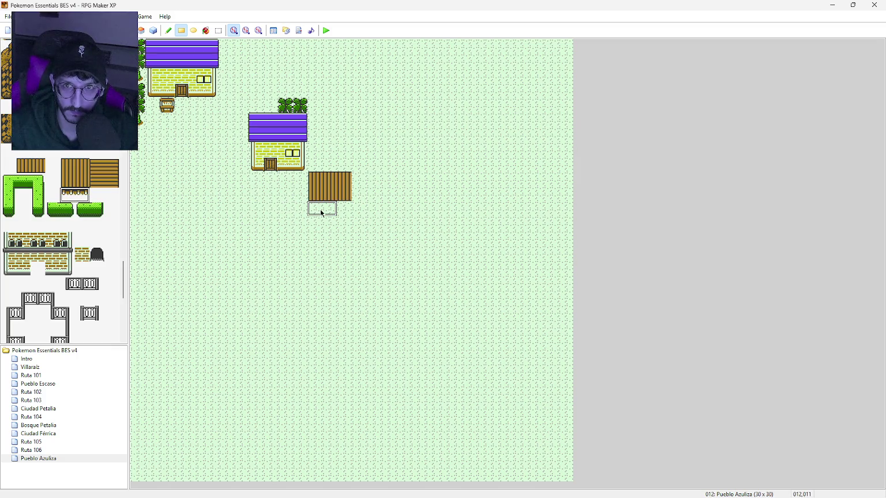
pyautogui.moveTo(320, 209); pyautogui.dragTo(340, 209)
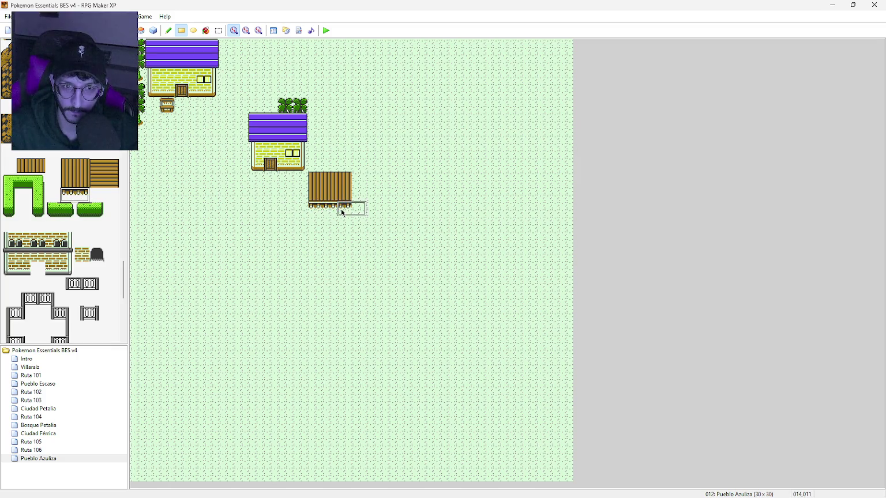
pyautogui.click(82, 196)
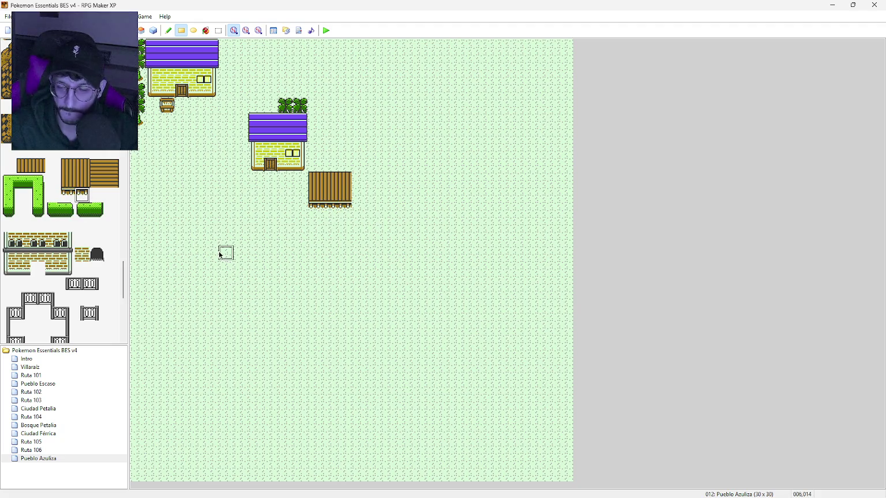
# Place a signboard just left of the wooden dock
pyautogui.scroll(5, 120, 191)
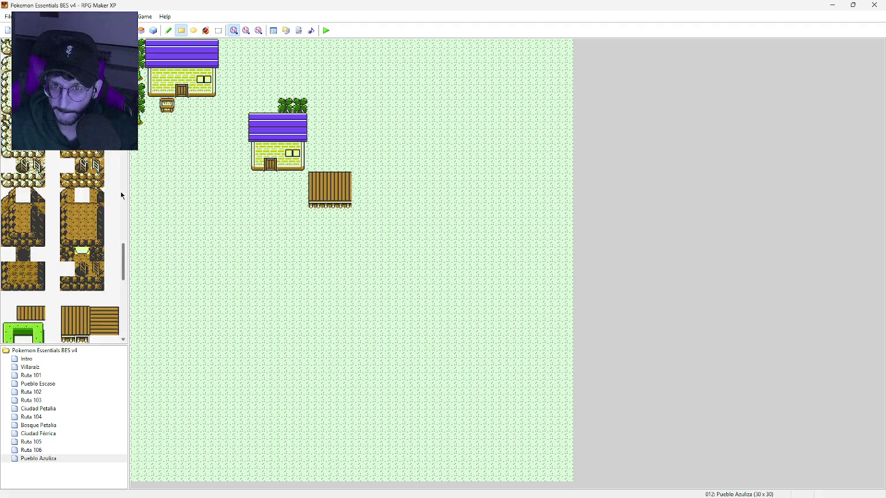
pyautogui.scroll(-4, 120, 191)
pyautogui.scroll(12, 121, 191)
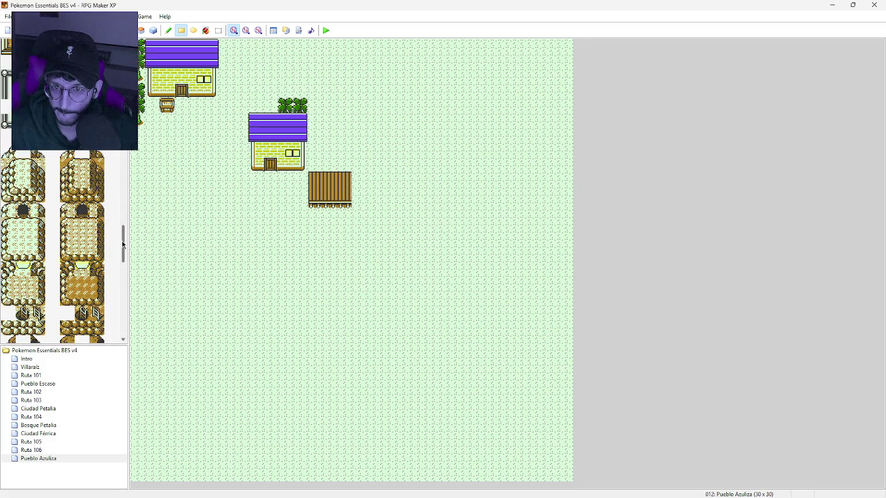
pyautogui.scroll(15, 121, 191)
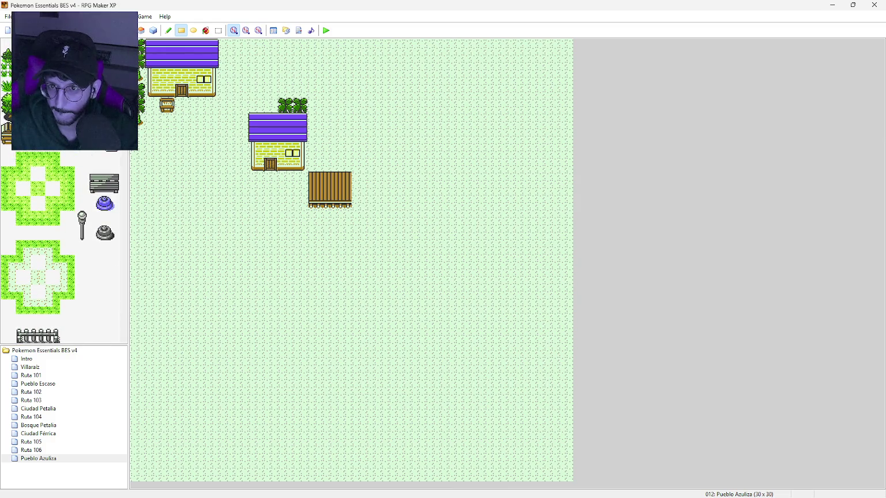
pyautogui.click(303, 215)
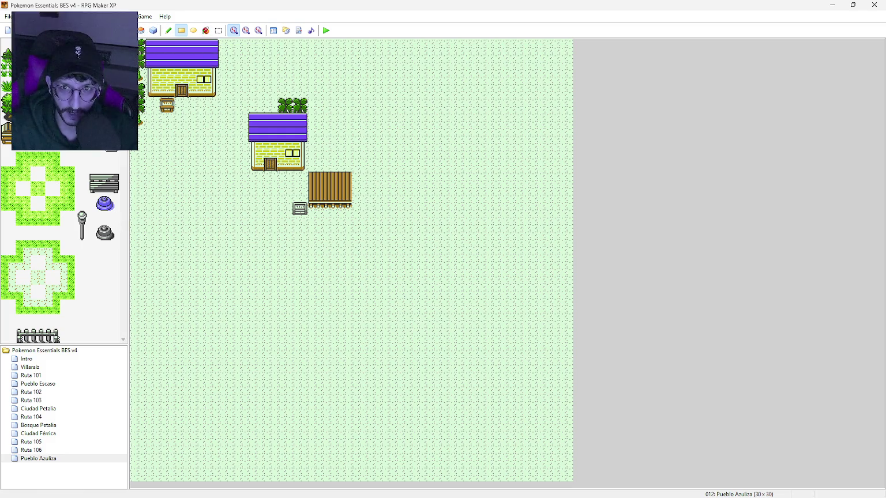
pyautogui.scroll(-10, 61, 190)
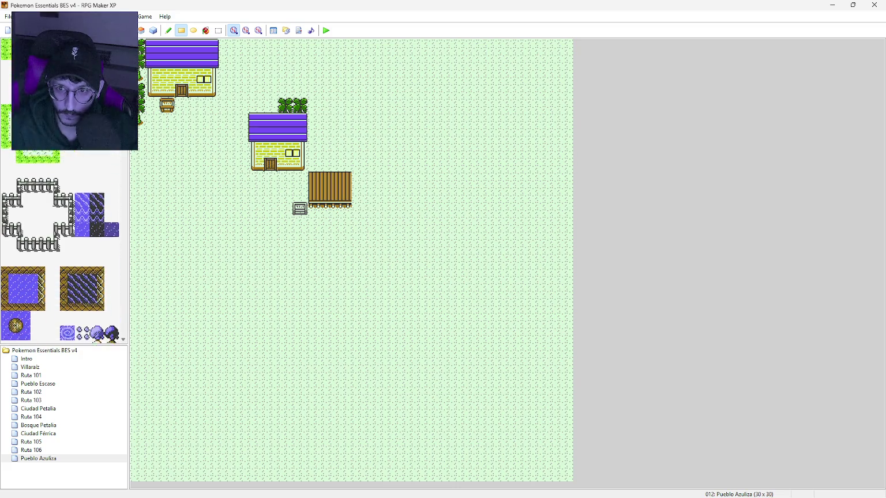
pyautogui.scroll(-2, 23, 222)
pyautogui.click(23, 251)
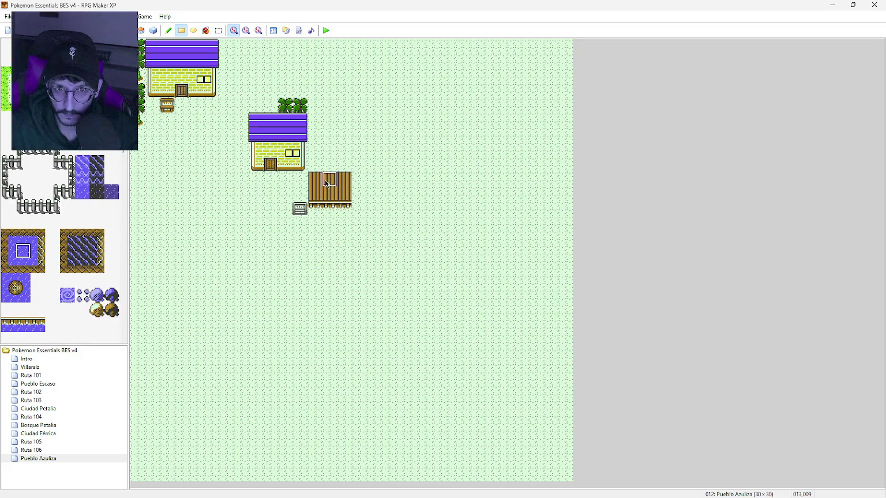
# Flood the north-east corner with sea, including a strip under the dock, and shore its left edge
pyautogui.moveTo(359, 180)
pyautogui.mouseDown()
pyautogui.moveTo(360, 196)
pyautogui.moveTo(571, 193)
pyautogui.mouseUp()
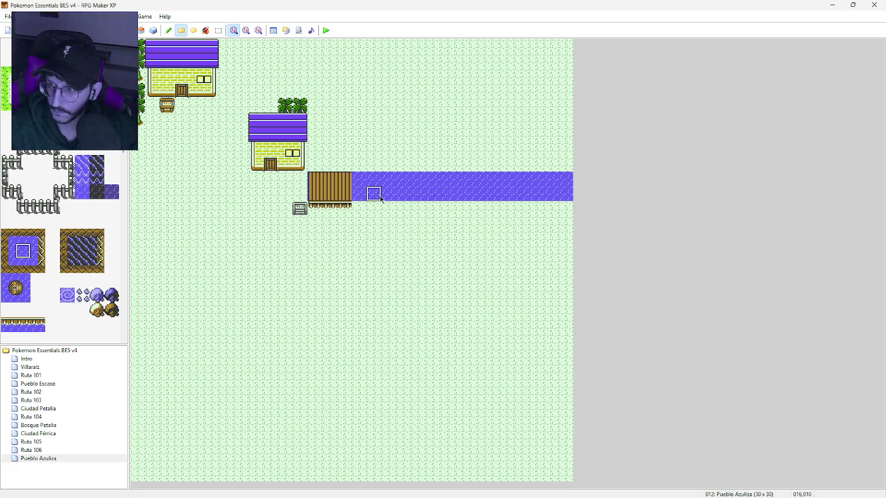
pyautogui.moveTo(312, 209); pyautogui.dragTo(354, 211)
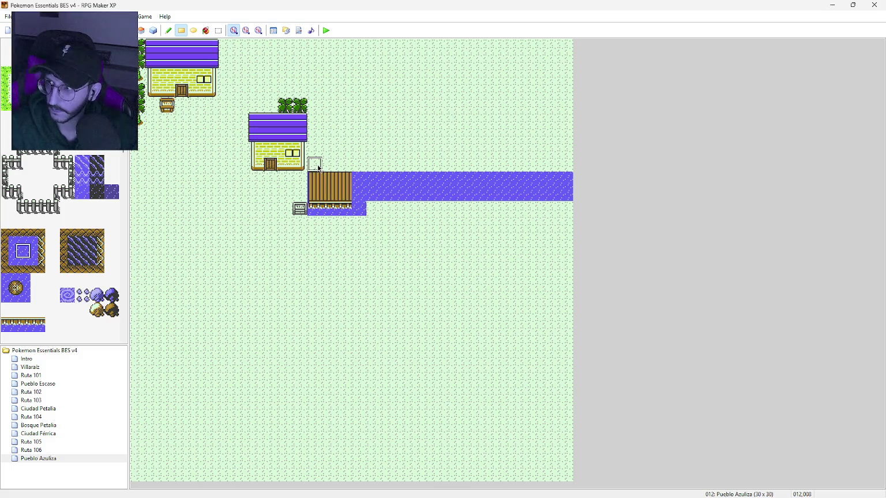
pyautogui.moveTo(318, 167)
pyautogui.mouseDown()
pyautogui.moveTo(317, 43)
pyautogui.moveTo(570, 49)
pyautogui.mouseUp()
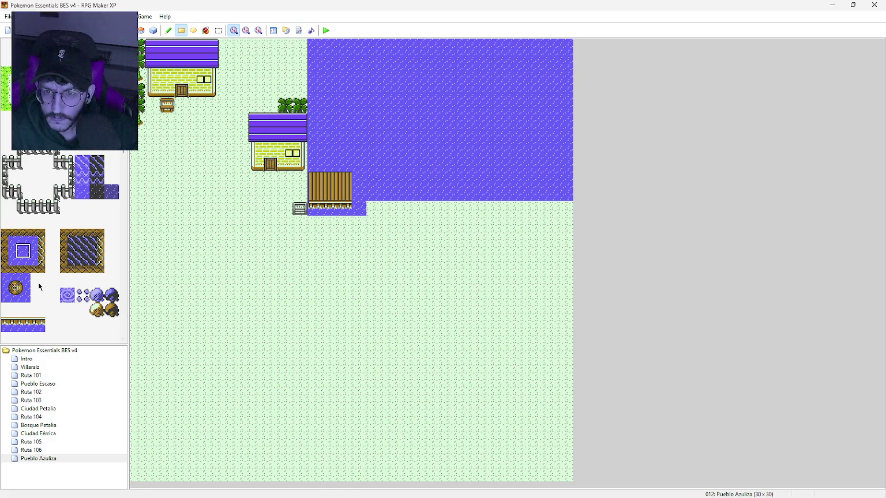
pyautogui.click(9, 252)
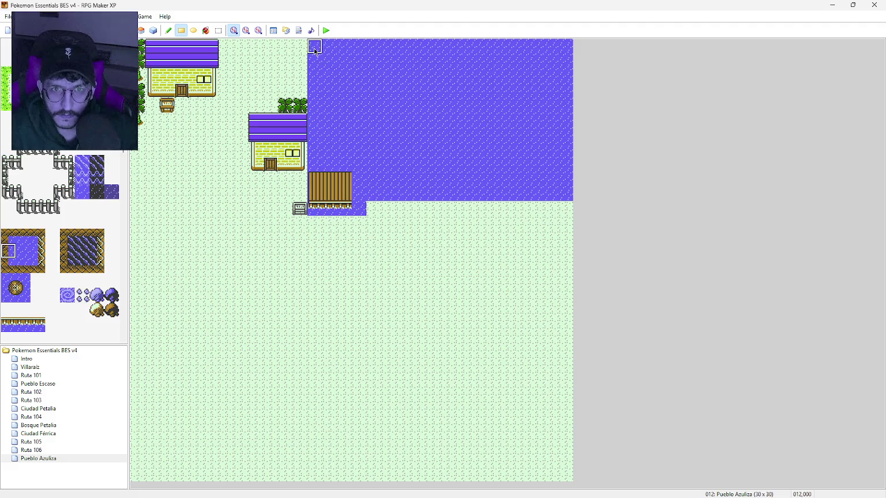
pyautogui.moveTo(314, 50); pyautogui.dragTo(315, 170)
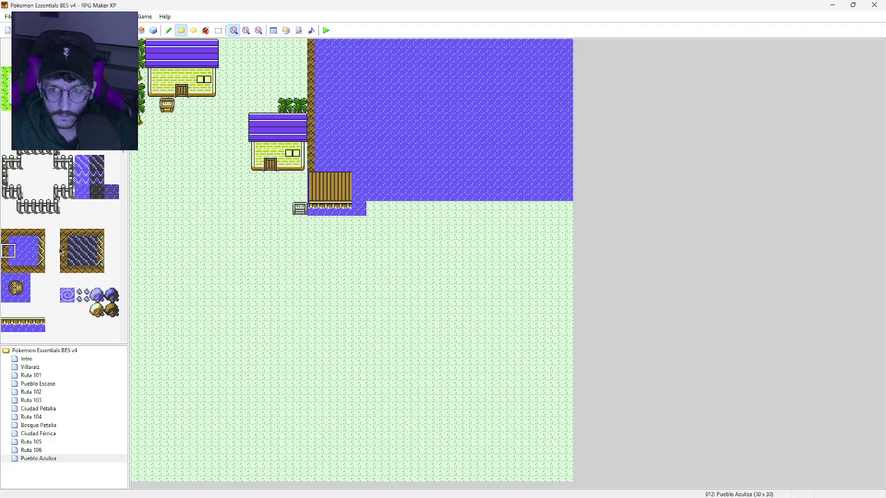
# Edge the pool below the dock with bottom, corner, right-side and left-corner shoreline tiles
pyautogui.click(23, 265)
pyautogui.moveTo(330, 222)
pyautogui.mouseDown()
pyautogui.moveTo(313, 224)
pyautogui.moveTo(344, 229)
pyautogui.mouseUp()
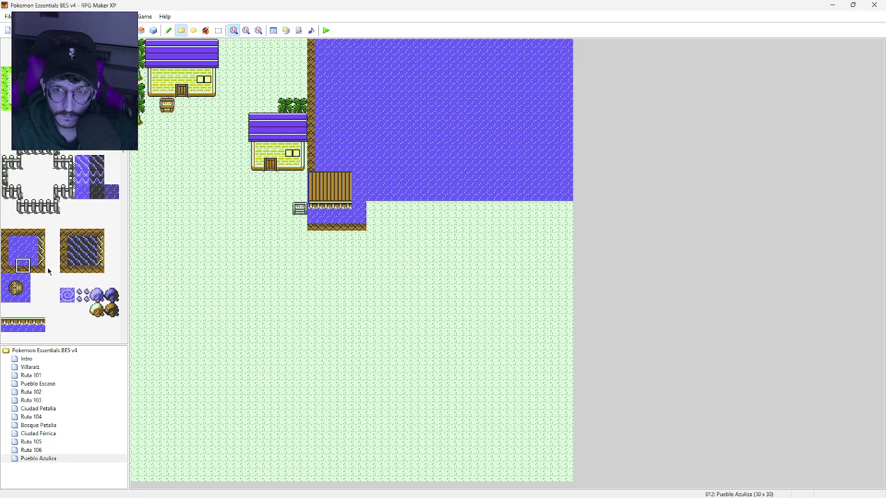
pyautogui.click(38, 265)
pyautogui.click(358, 223)
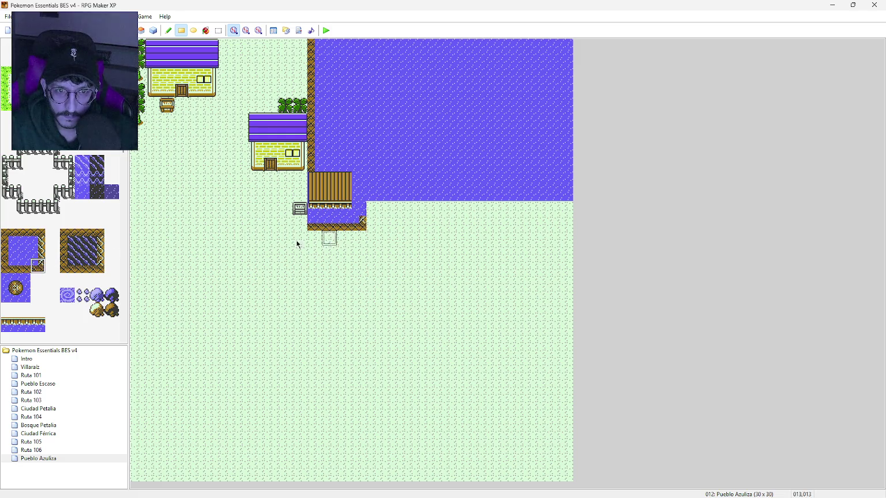
pyautogui.click(38, 251)
pyautogui.moveTo(360, 203)
pyautogui.mouseDown()
pyautogui.moveTo(360, 217)
pyautogui.moveTo(376, 197)
pyautogui.moveTo(573, 192)
pyautogui.mouseUp()
pyautogui.click(23, 265)
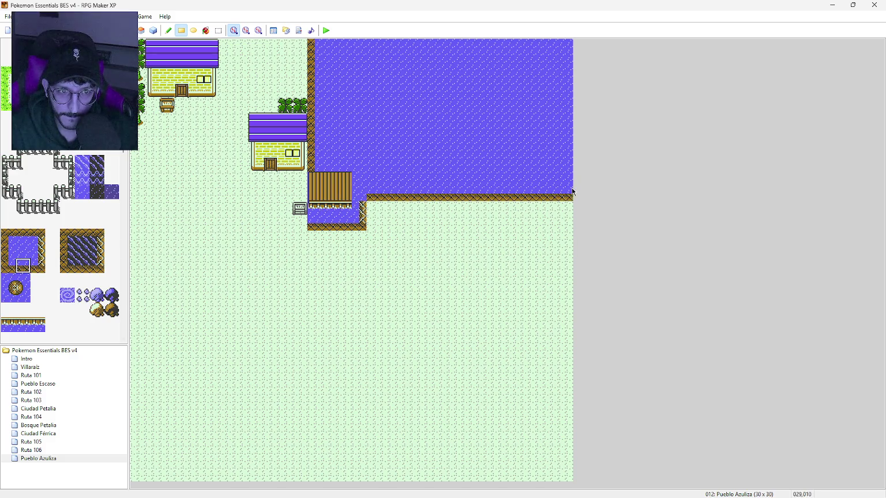
pyautogui.click(8, 265)
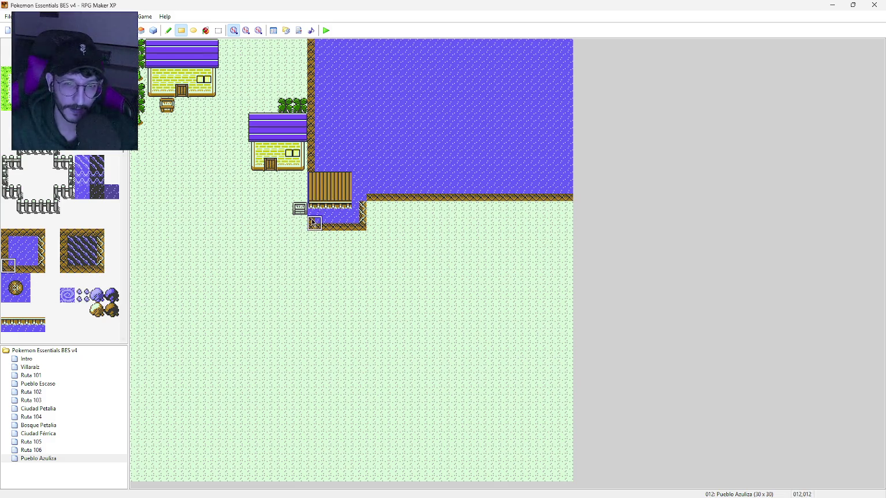
pyautogui.click(315, 214)
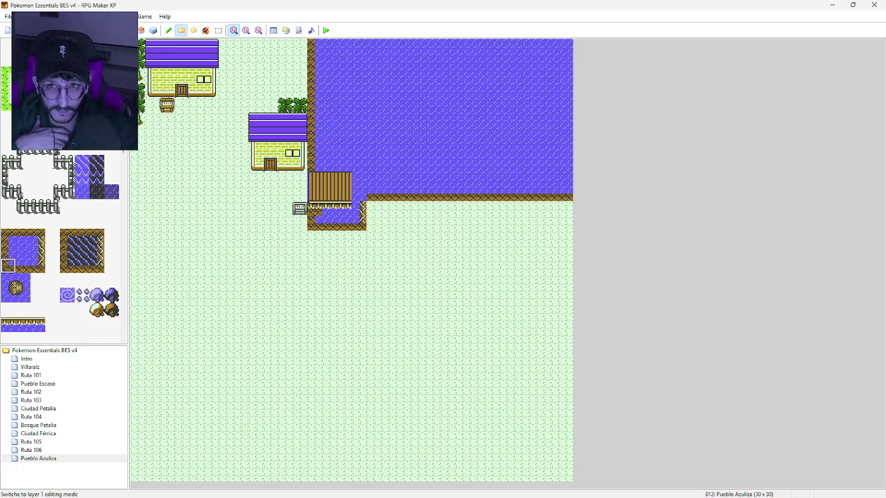
# Undo the recent pool shoreline edits and a trial pier-edge row below the dock
pyautogui.click(101, 30)
pyautogui.click(101, 30)
pyautogui.click(101, 30)
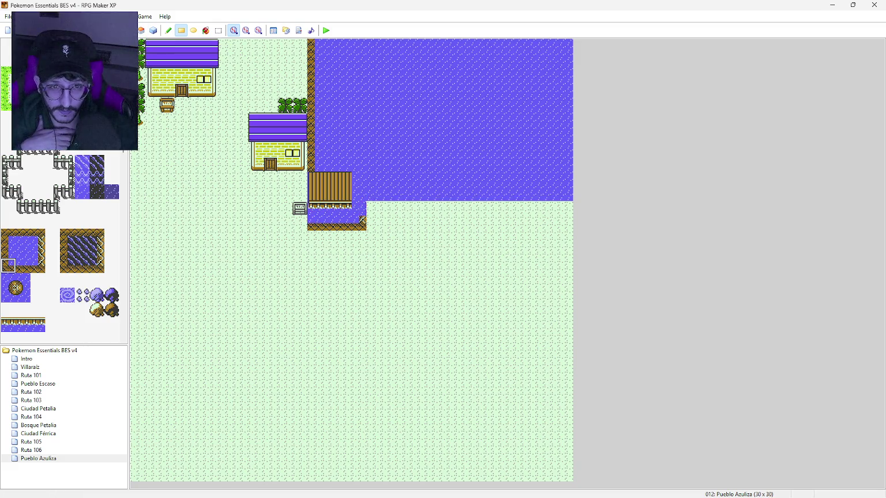
pyautogui.click(101, 30)
pyautogui.click(101, 30)
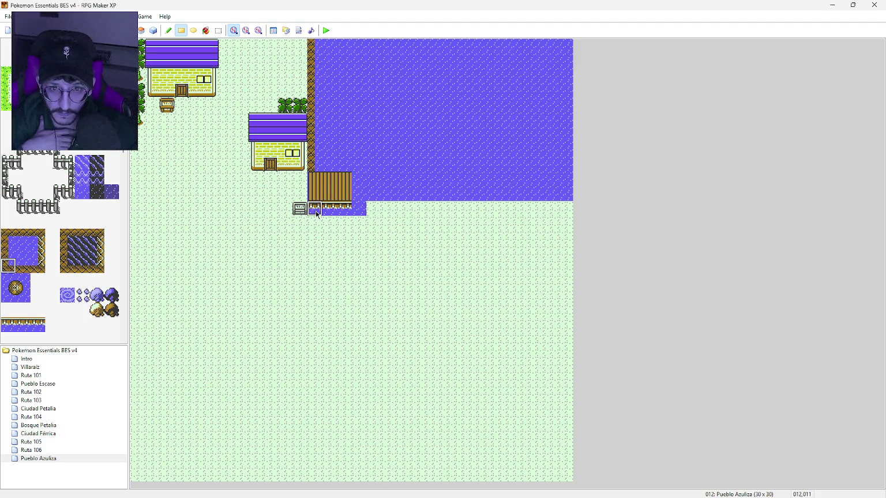
pyautogui.moveTo(316, 213); pyautogui.dragTo(355, 216)
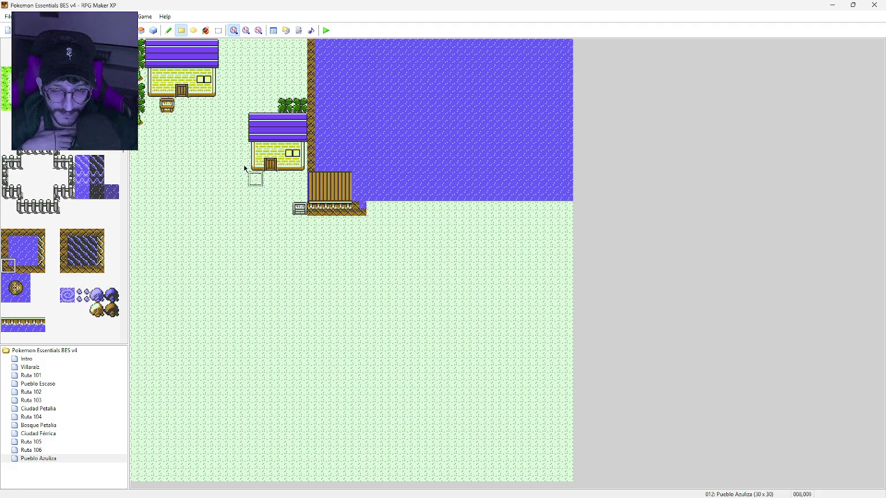
pyautogui.click(101, 30)
# Repaint the water strip along the dock with shore edges, dock-side corners and a left edge
pyautogui.click(23, 267)
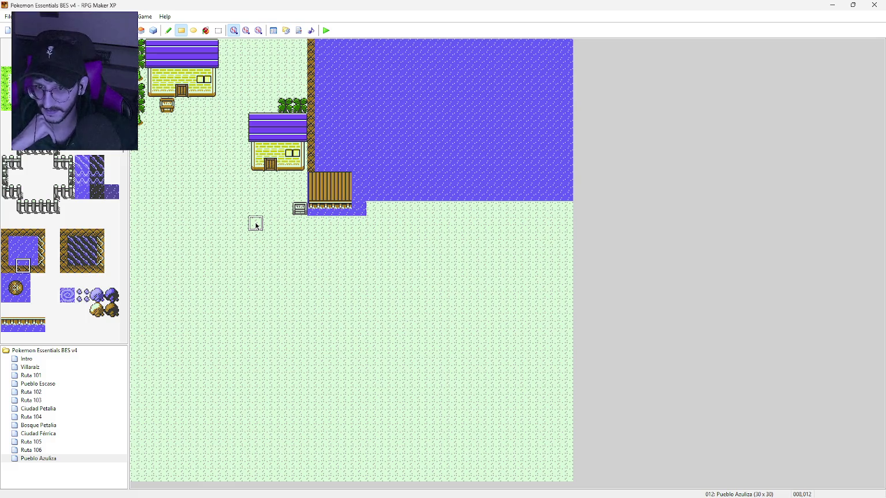
pyautogui.moveTo(311, 211); pyautogui.dragTo(567, 194)
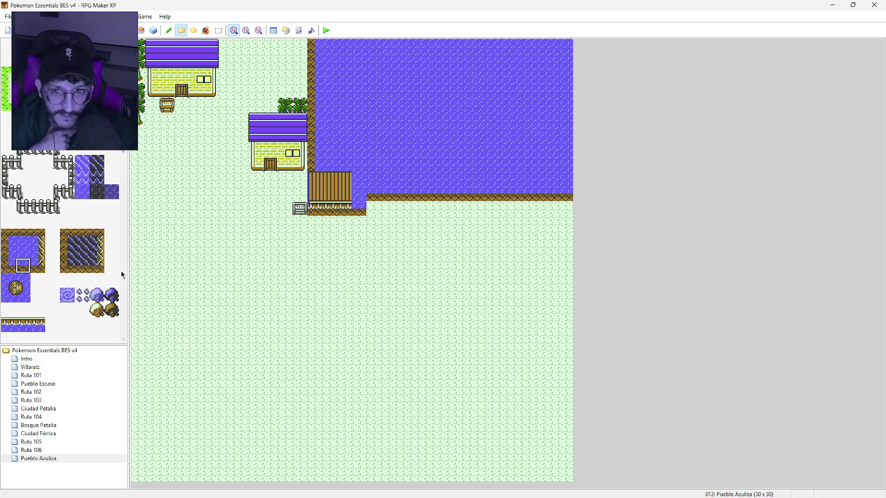
pyautogui.click(15, 287)
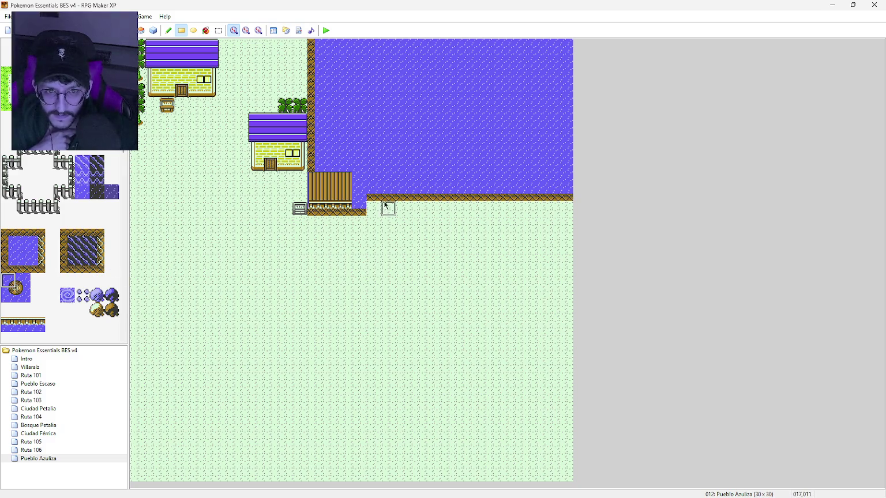
pyautogui.click(360, 201)
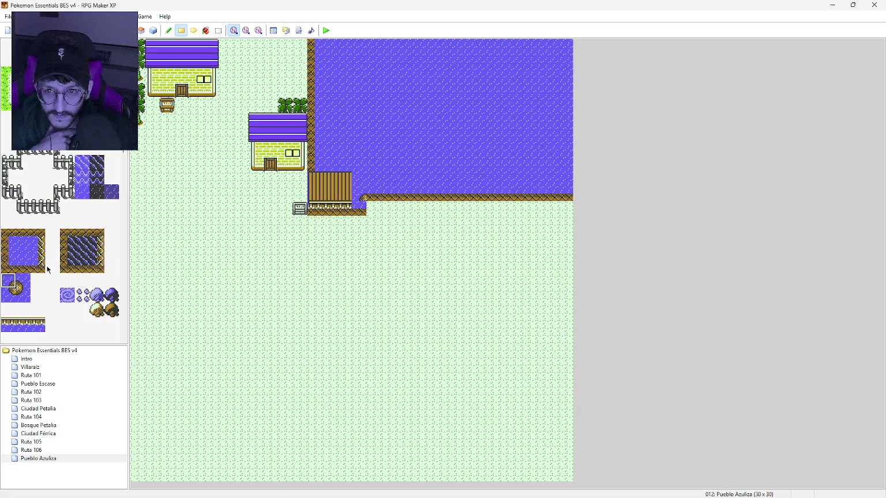
pyautogui.click(38, 265)
pyautogui.click(359, 208)
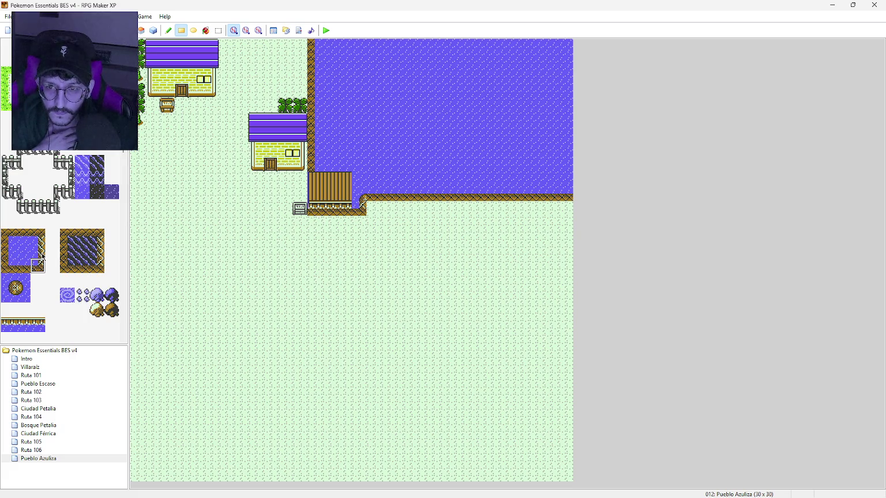
pyautogui.click(9, 251)
pyautogui.click(314, 211)
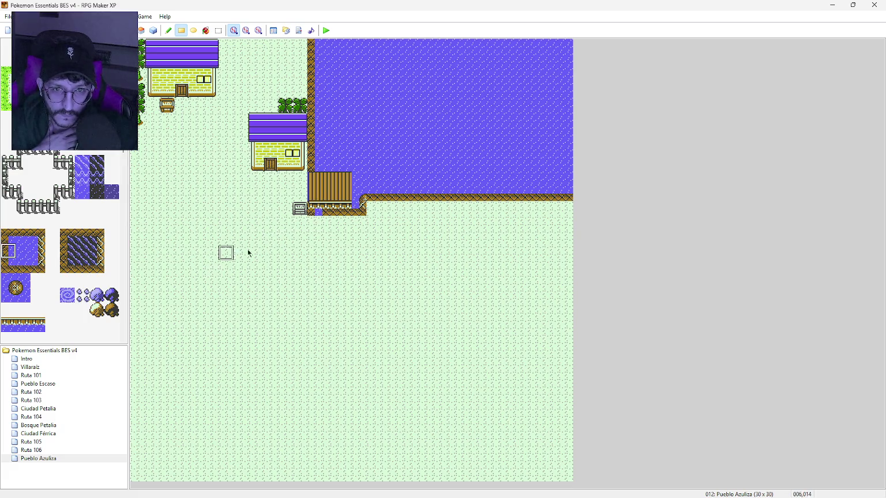
pyautogui.click(315, 222)
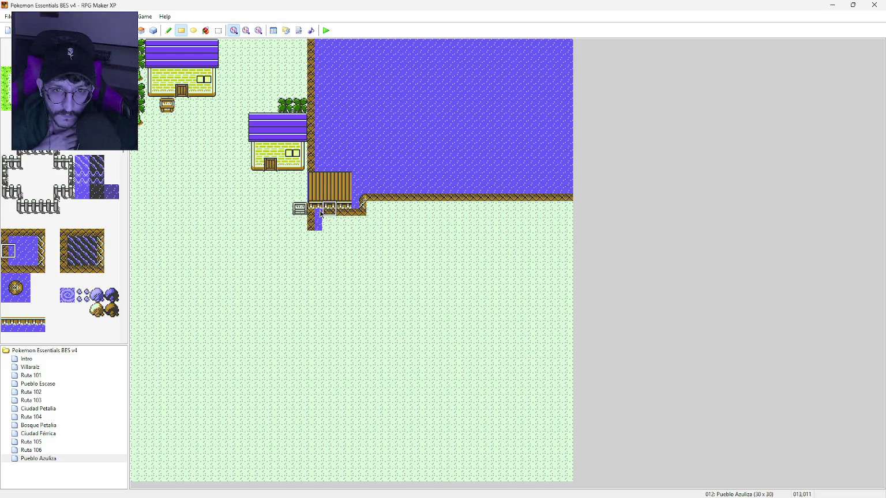
# Give the pool a brown-edged bottom row with matching bottom-left and right corner tiles
pyautogui.click(23, 284)
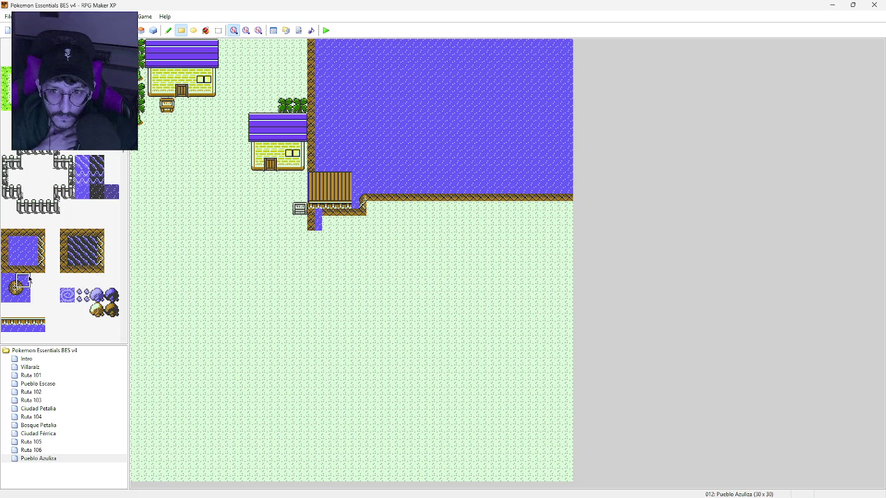
pyautogui.click(8, 266)
pyautogui.click(315, 226)
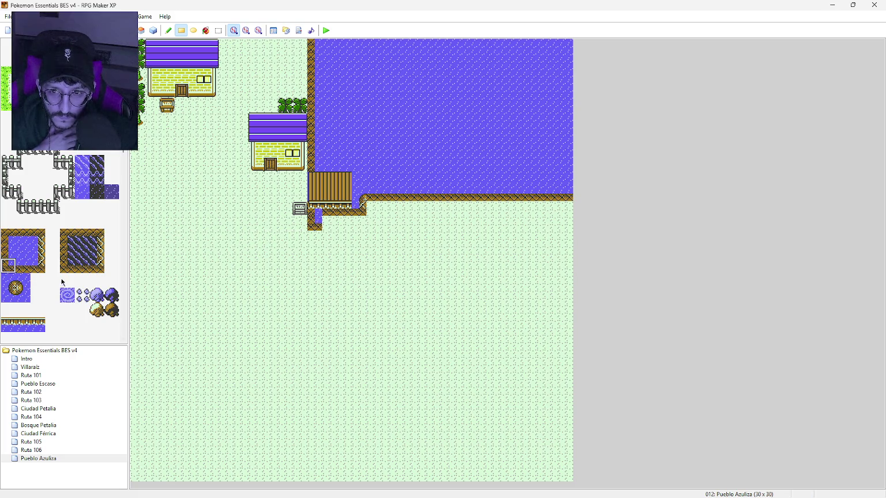
pyautogui.click(37, 266)
pyautogui.click(358, 222)
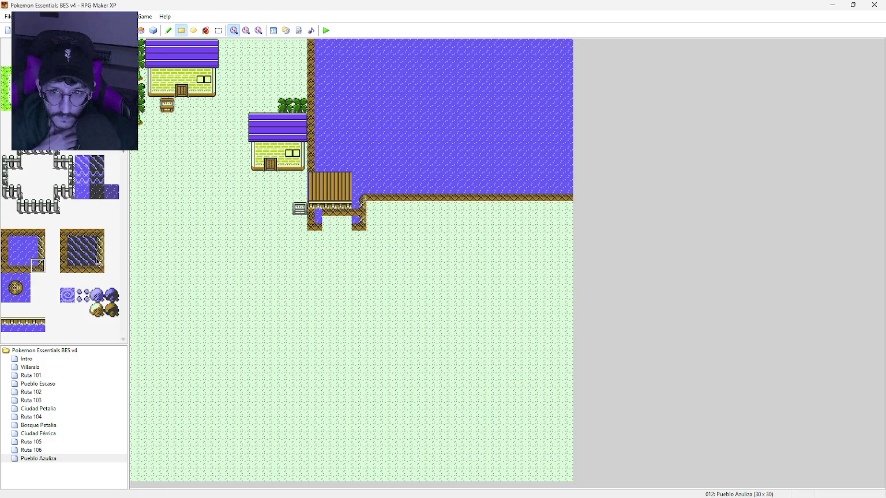
pyautogui.click(25, 268)
pyautogui.click(330, 222)
pyautogui.click(344, 223)
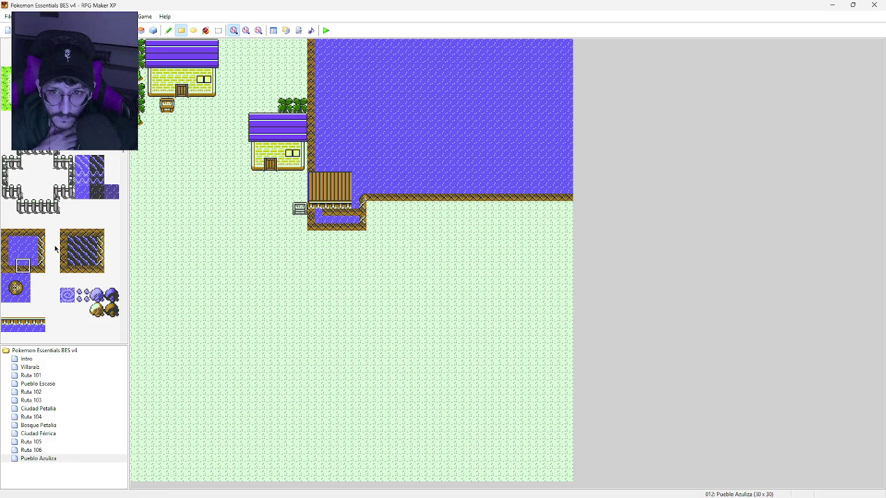
# Fill the pool interior with plain water and edge its right side at the dock corner
pyautogui.click(22, 256)
pyautogui.click(358, 209)
pyautogui.click(329, 213)
pyautogui.click(344, 211)
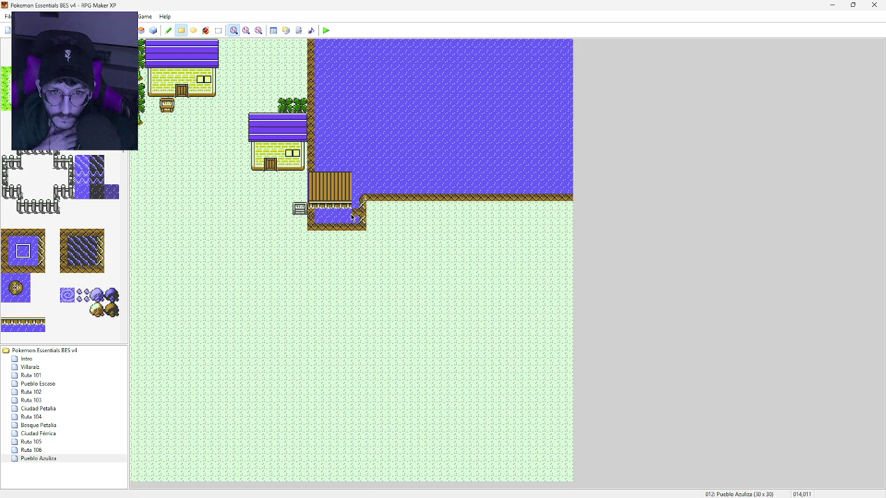
pyautogui.click(37, 251)
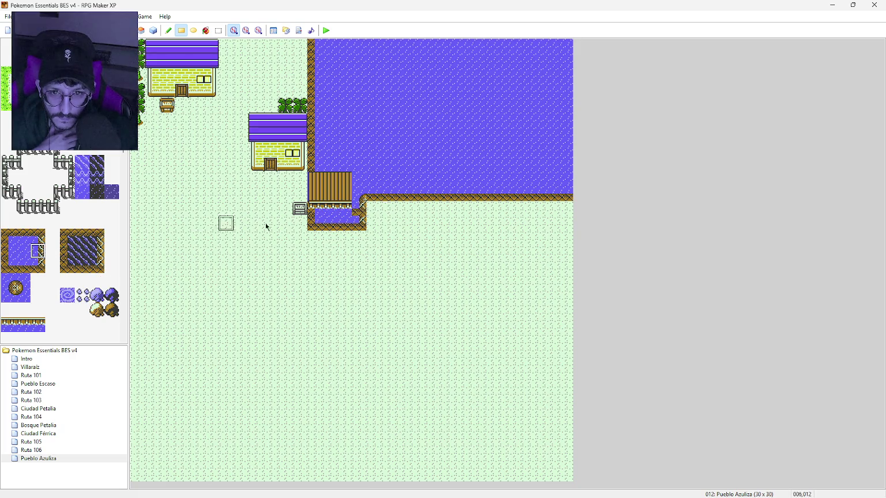
pyautogui.click(358, 209)
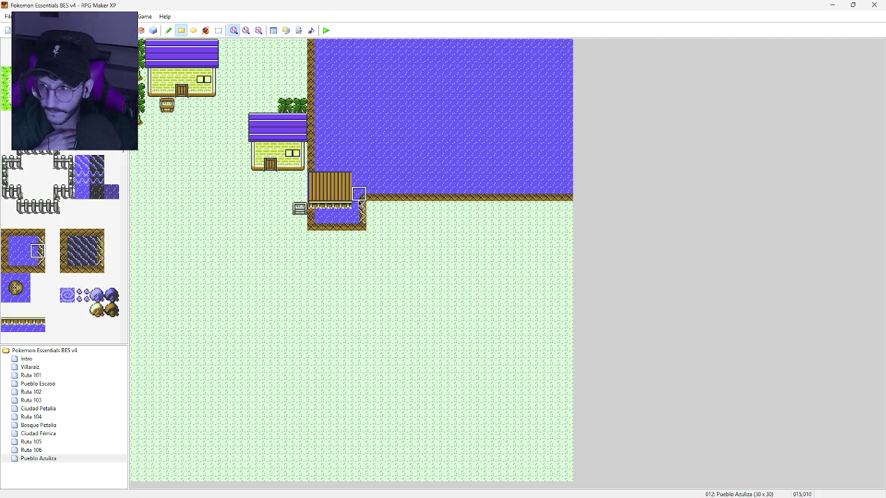
pyautogui.click(359, 200)
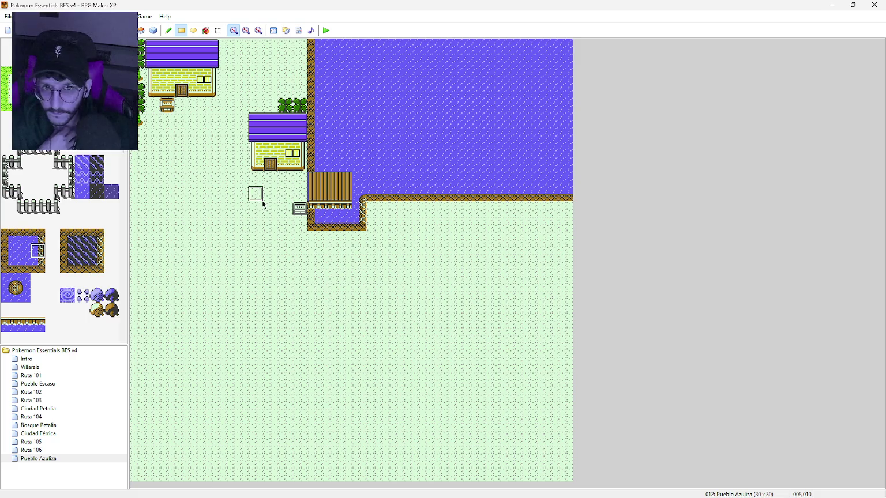
pyautogui.click(8, 252)
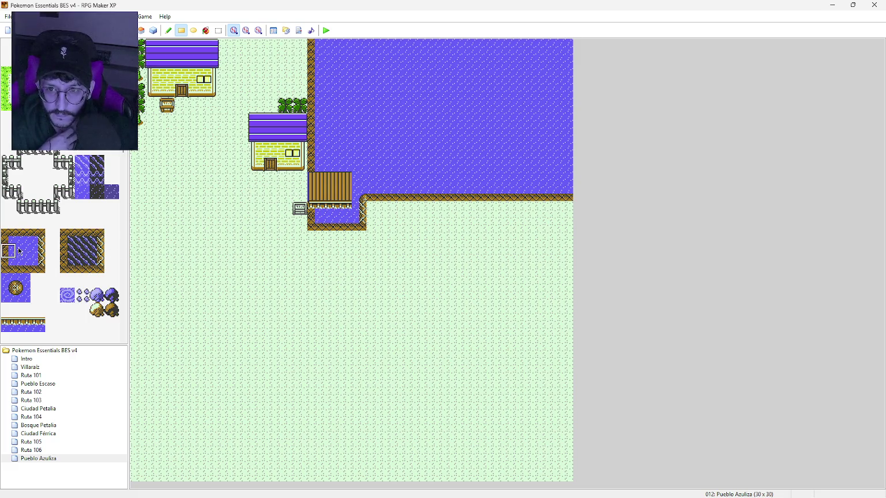
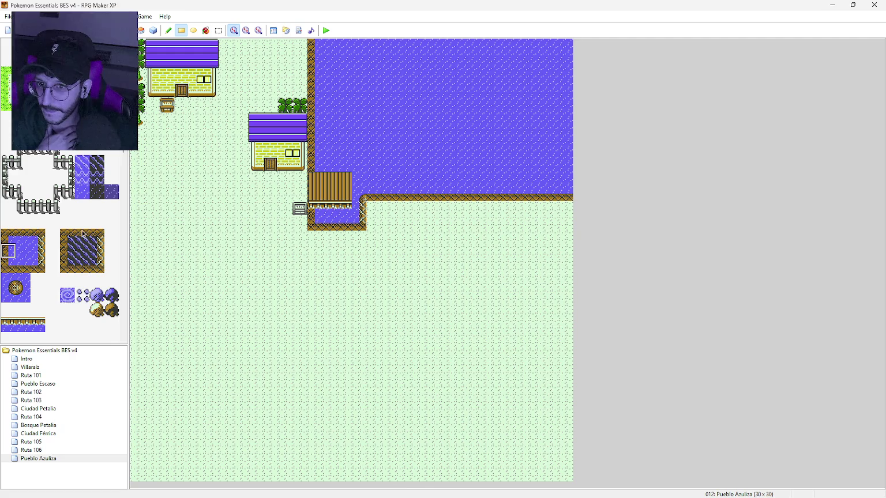
# Select the Poké Center building on the Ciudad Férrica map for copying
pyautogui.click(52, 435)
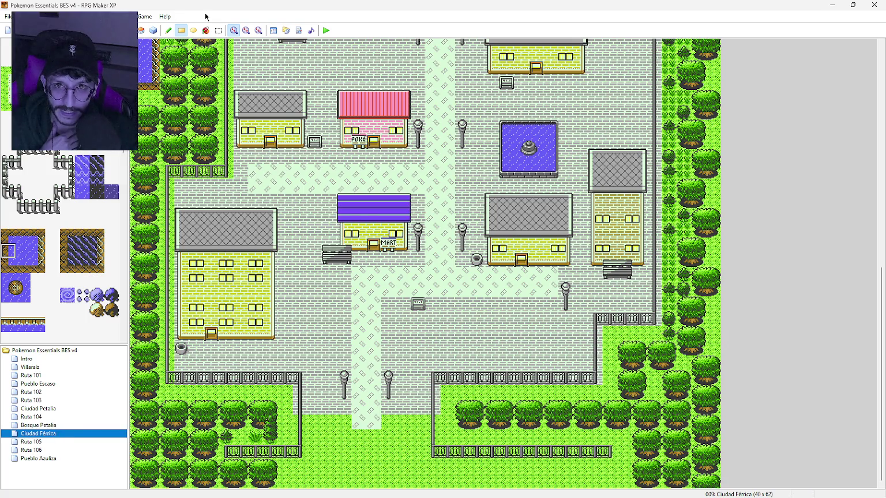
pyautogui.click(220, 32)
pyautogui.moveTo(342, 96); pyautogui.dragTo(405, 148)
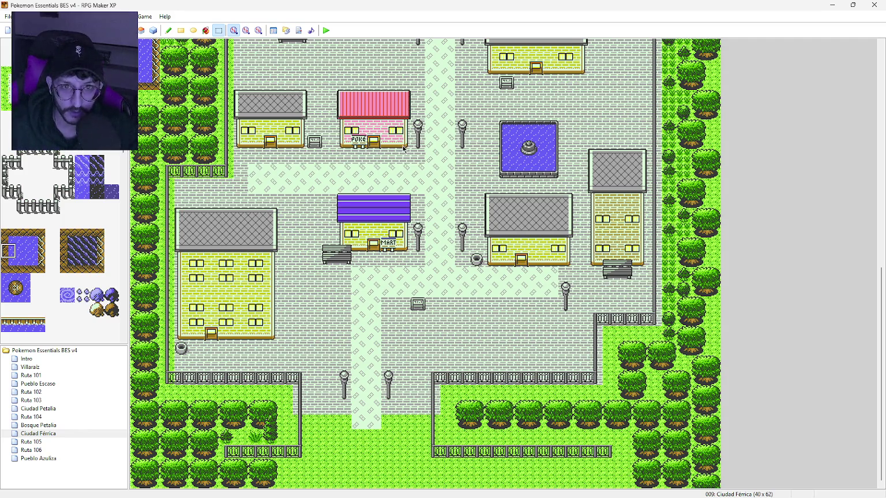
# Paste the Poké Center into Pueblo Azuliza, placing it below the top-left house
pyautogui.click(45, 458)
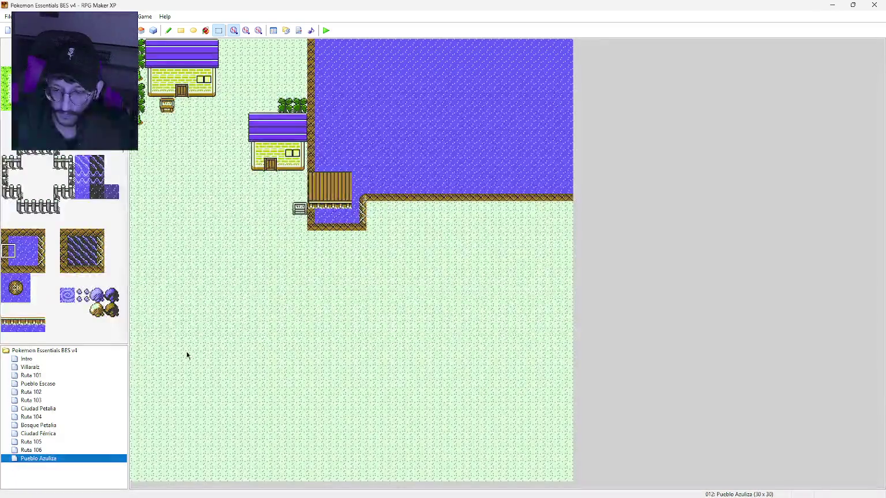
pyautogui.click(203, 244)
pyautogui.hotkey('ctrl', 'v')
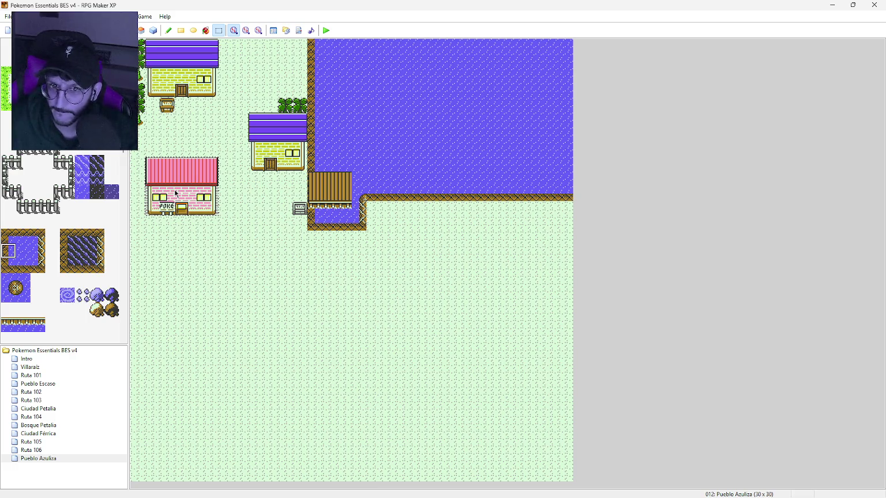
pyautogui.click(196, 234)
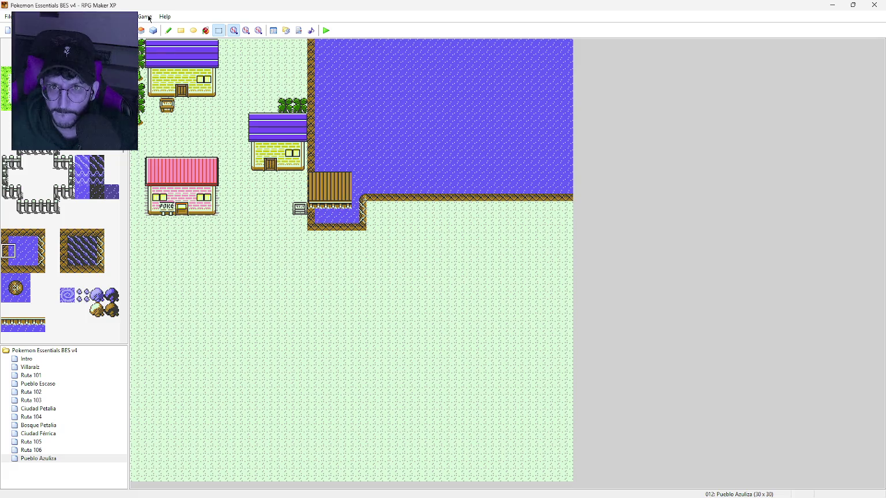
pyautogui.click(181, 30)
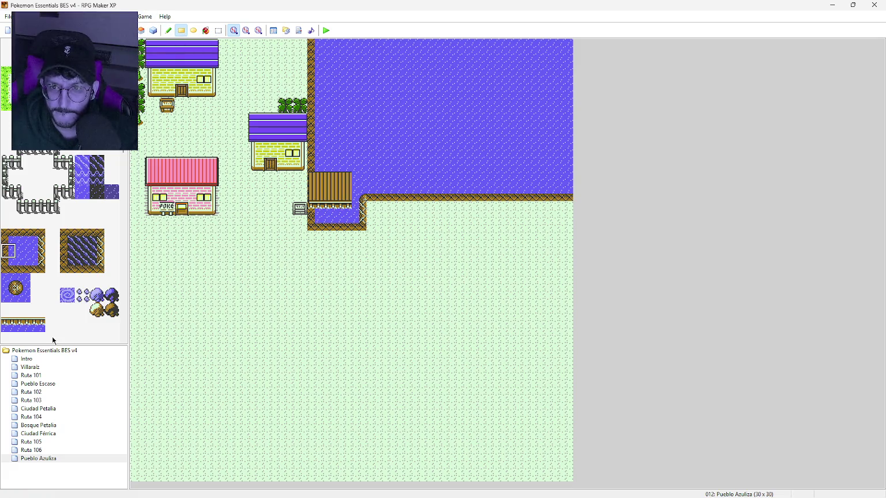
# Duplicate the lakeside purple-roofed house and place the copy south of the lake, east of the dock
pyautogui.scroll(5, 114, 200)
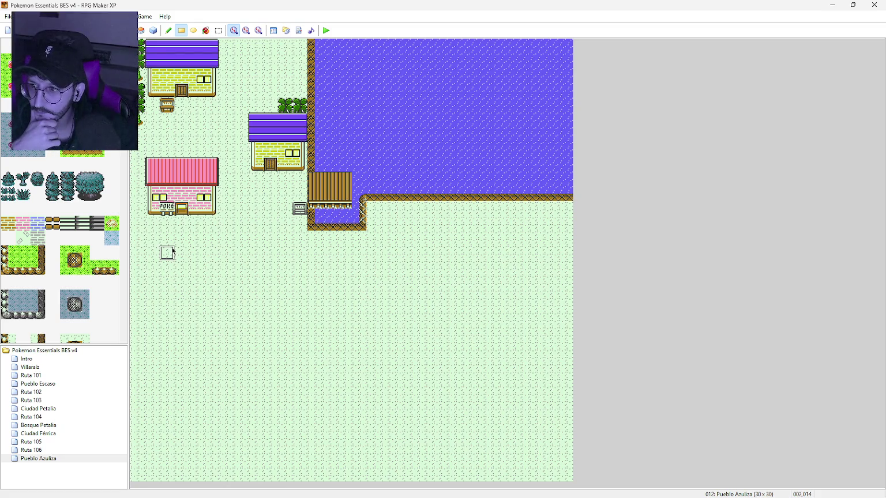
pyautogui.click(218, 30)
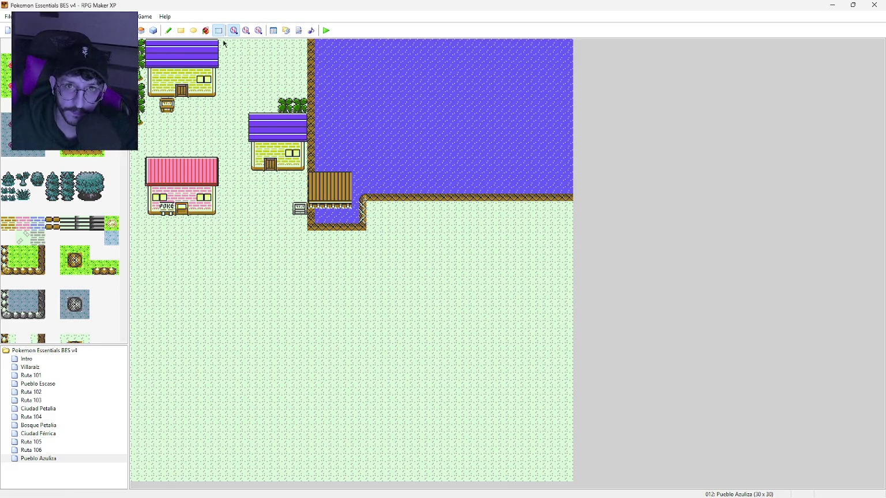
pyautogui.moveTo(252, 120); pyautogui.dragTo(303, 168)
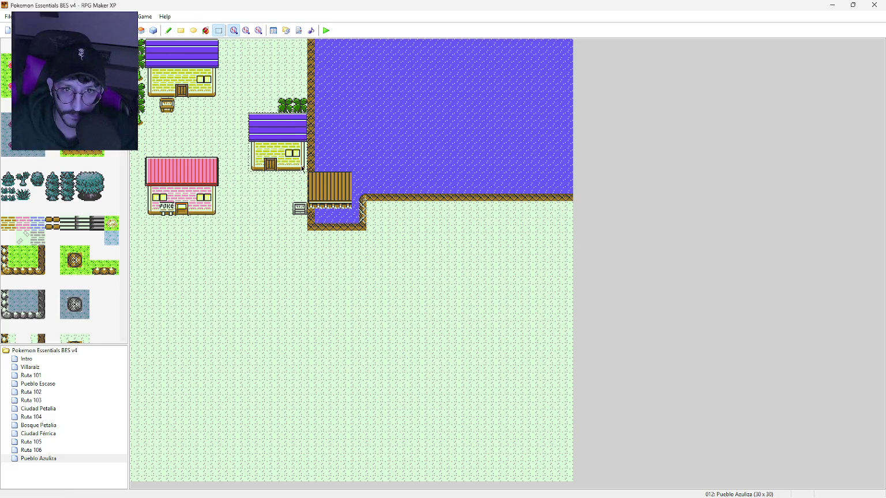
pyautogui.hotkey('ctrl', 'c')
pyautogui.hotkey('ctrl', 'v')
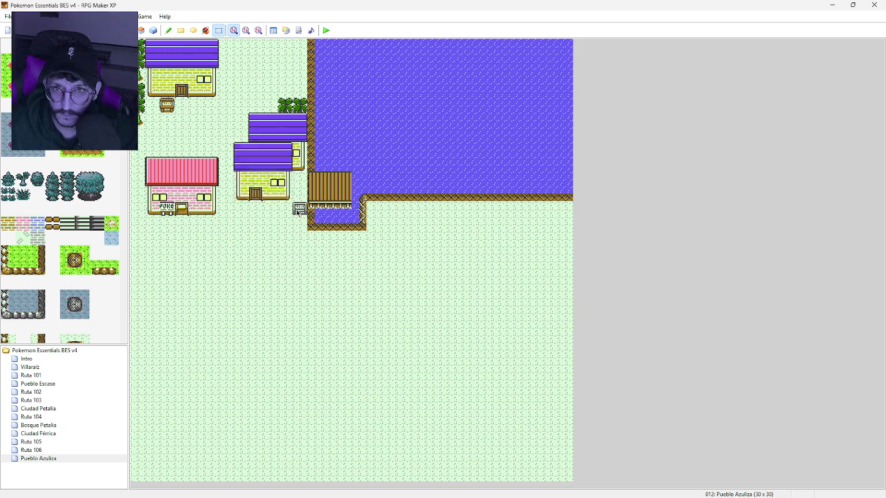
pyautogui.moveTo(266, 190)
pyautogui.mouseDown()
pyautogui.moveTo(372, 298)
pyautogui.moveTo(389, 299)
pyautogui.moveTo(423, 257)
pyautogui.mouseUp()
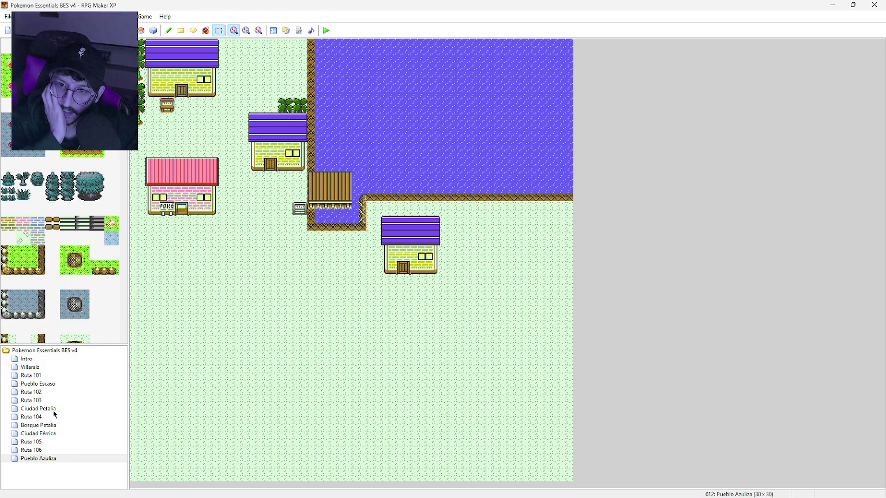
pyautogui.click(53, 433)
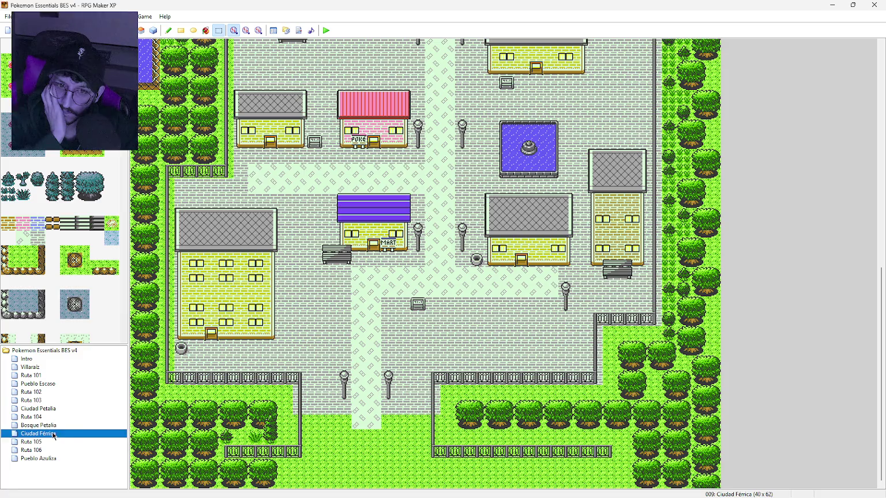
# Paste the Ciudad Férrica Gym into Pueblo Azuliza directly below the Poké Center
pyautogui.scroll(5, 439, 144)
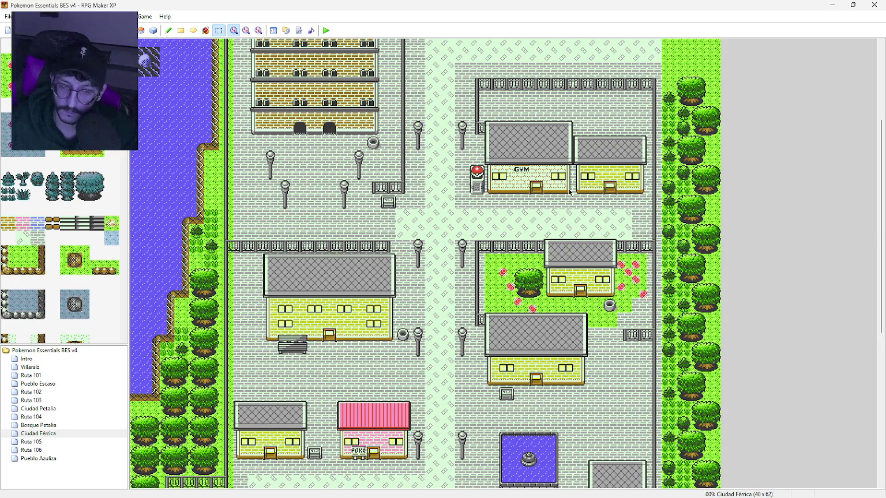
pyautogui.click(52, 459)
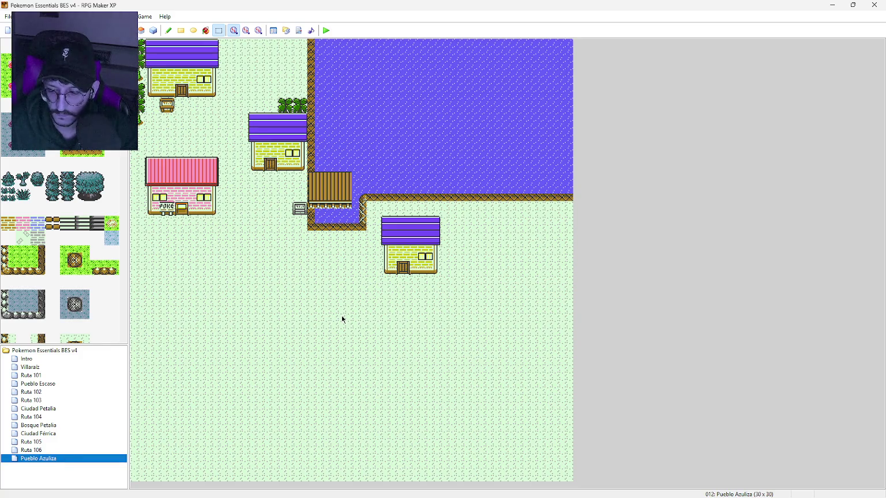
pyautogui.hotkey('ctrl', 'v')
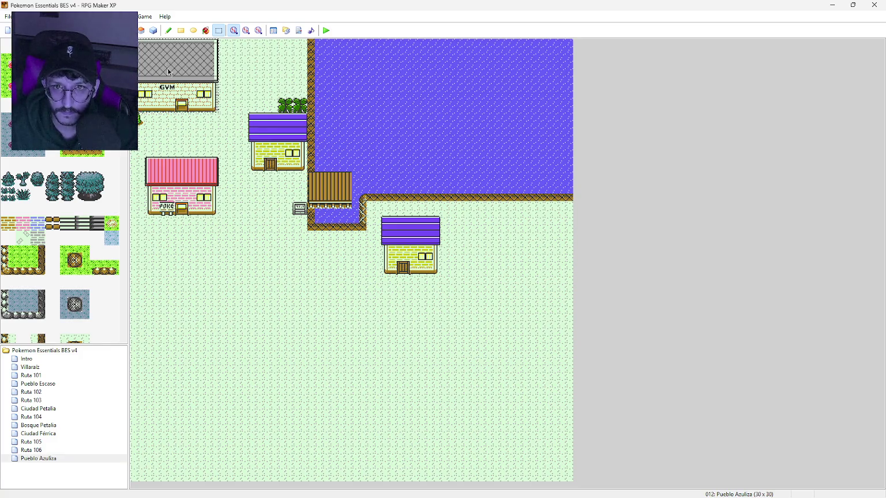
pyautogui.moveTo(169, 72)
pyautogui.mouseDown()
pyautogui.moveTo(275, 292)
pyautogui.moveTo(253, 294)
pyautogui.moveTo(254, 267)
pyautogui.mouseUp()
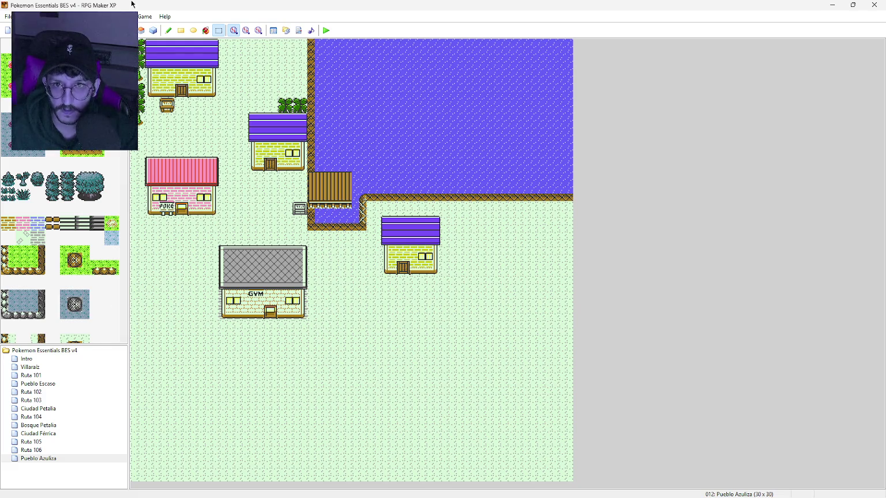
pyautogui.click(183, 34)
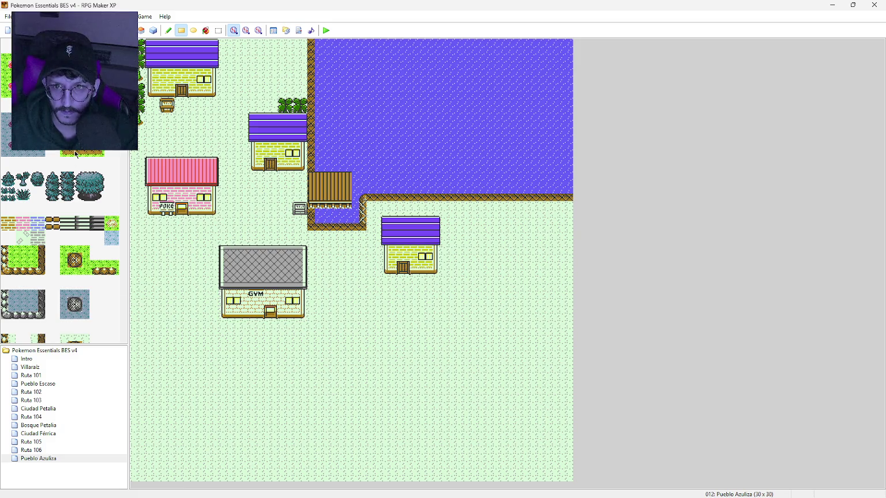
# Place a Poké Ball statue tile against the Gym's right side
pyautogui.scroll(-5, 110, 251)
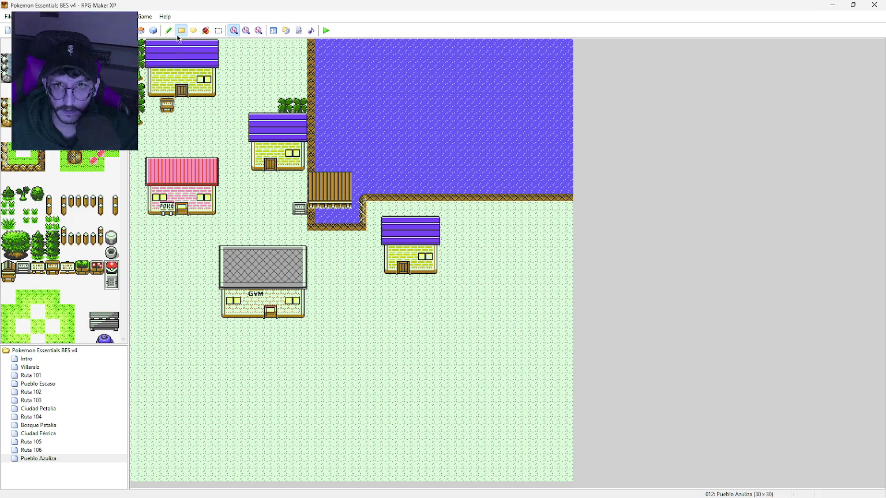
pyautogui.click(316, 304)
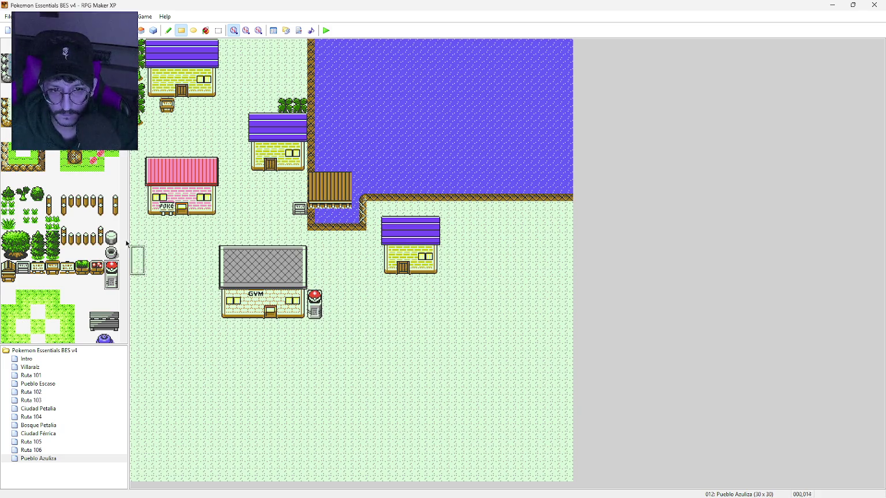
pyautogui.scroll(-2, 27, 210)
pyautogui.moveTo(123, 162); pyautogui.dragTo(118, 305)
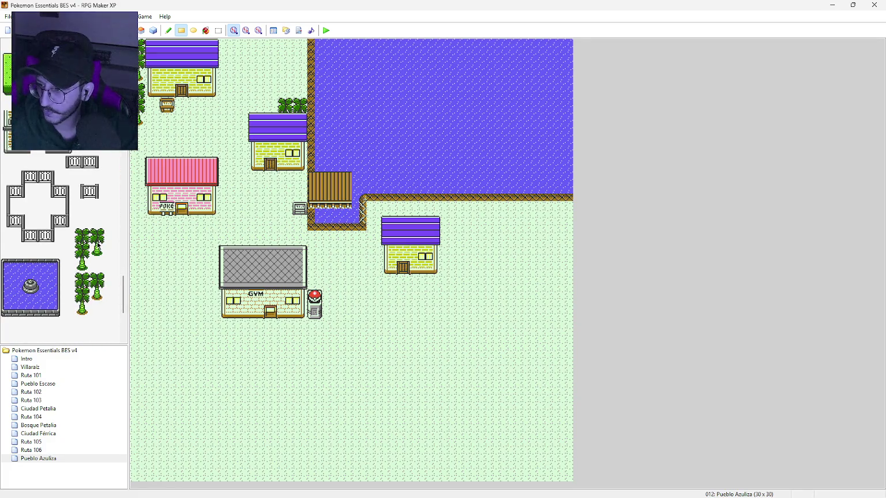
# Paint two-tile palm trees stacked along the map's left edge
pyautogui.click(96, 281)
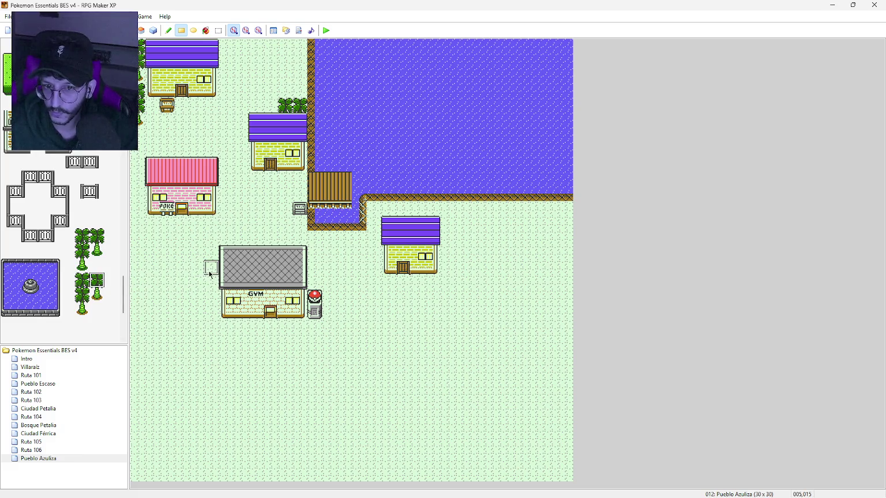
pyautogui.click(141, 273)
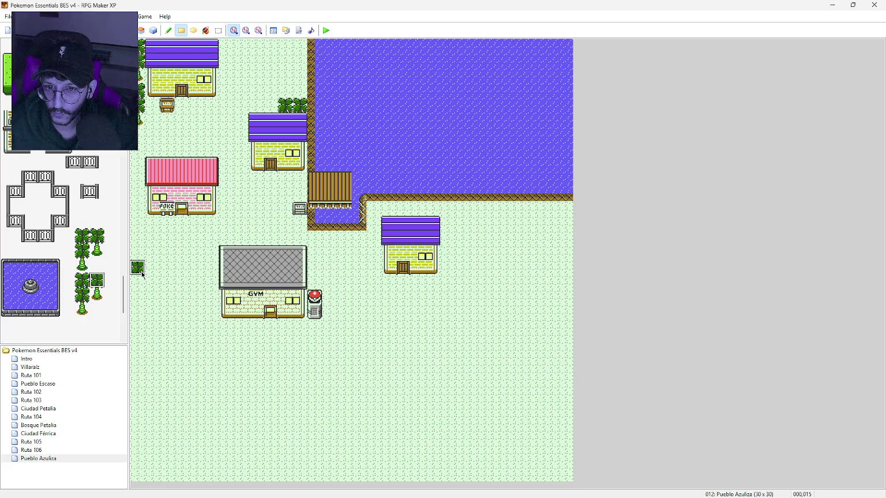
pyautogui.click(85, 283)
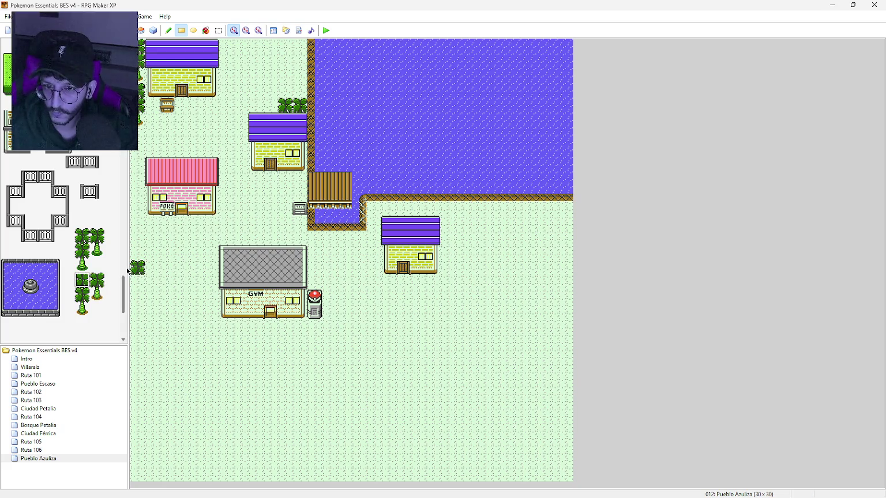
pyautogui.moveTo(84, 298); pyautogui.dragTo(84, 300)
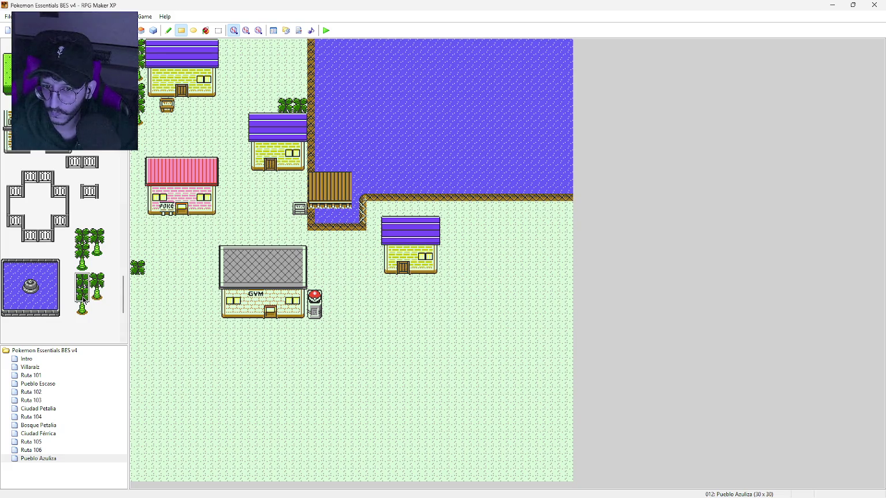
pyautogui.click(137, 282)
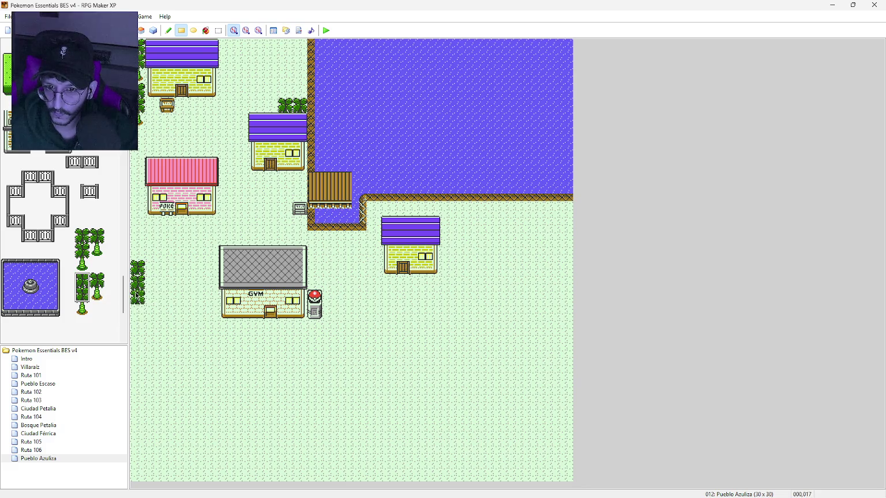
pyautogui.click(86, 310)
pyautogui.click(137, 311)
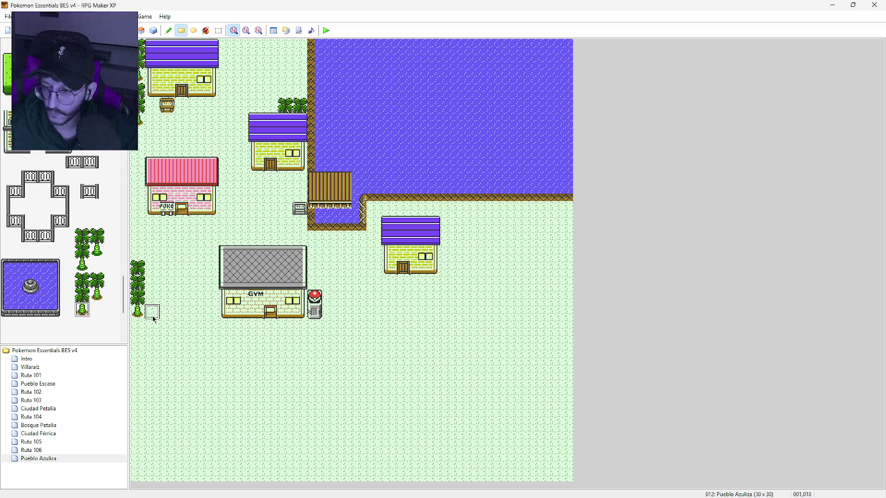
# Plant trees at the southwest corner and paint a tree row east below the Gym
pyautogui.click(86, 281)
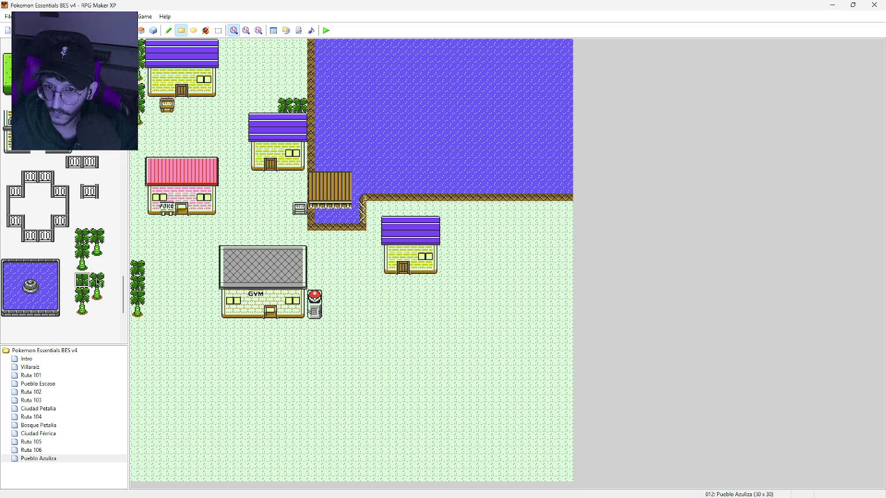
pyautogui.click(149, 314)
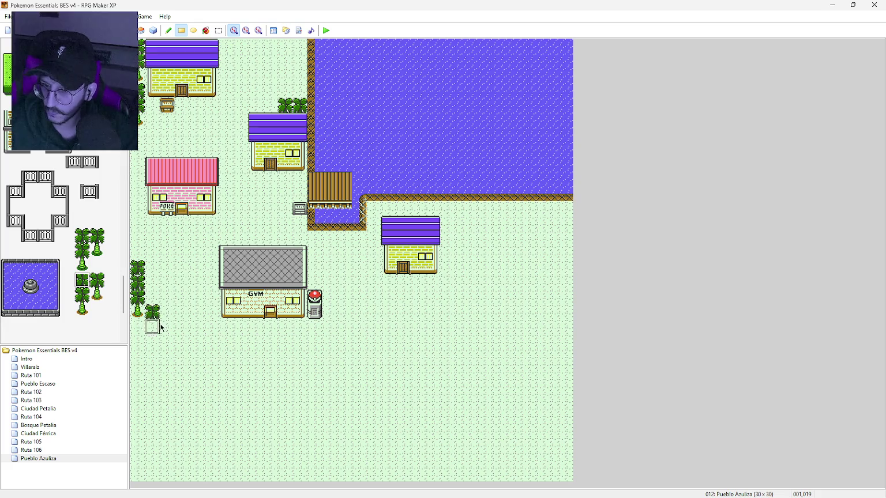
pyautogui.click(165, 328)
pyautogui.click(139, 329)
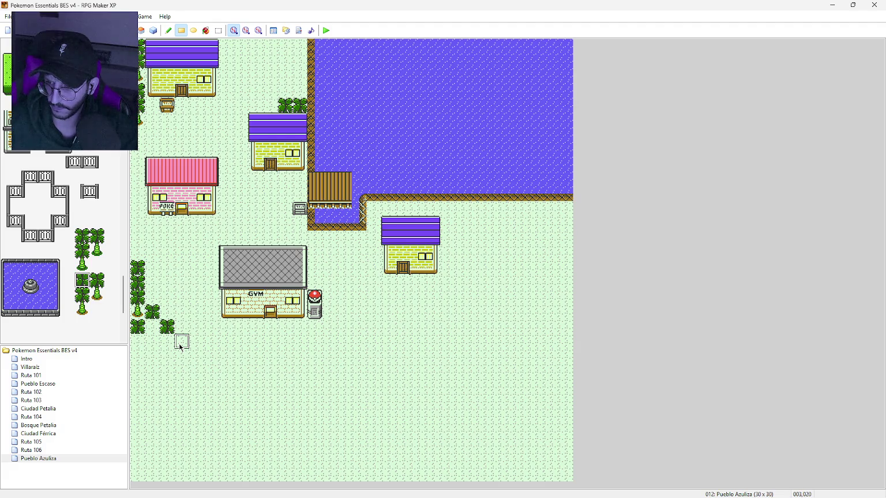
pyautogui.moveTo(180, 346); pyautogui.dragTo(335, 345)
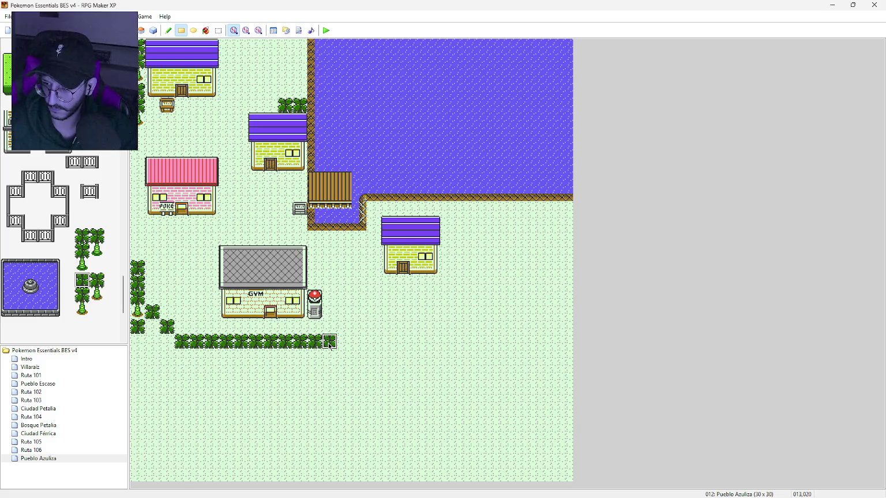
pyautogui.moveTo(330, 345); pyautogui.dragTo(344, 346)
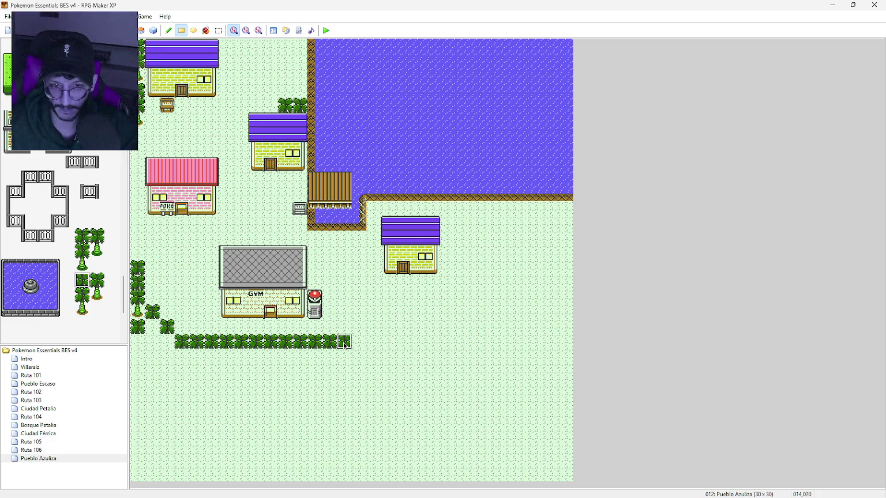
# Extend the southern tree row east, stepping it up to row 018
pyautogui.click(357, 341)
pyautogui.click(370, 334)
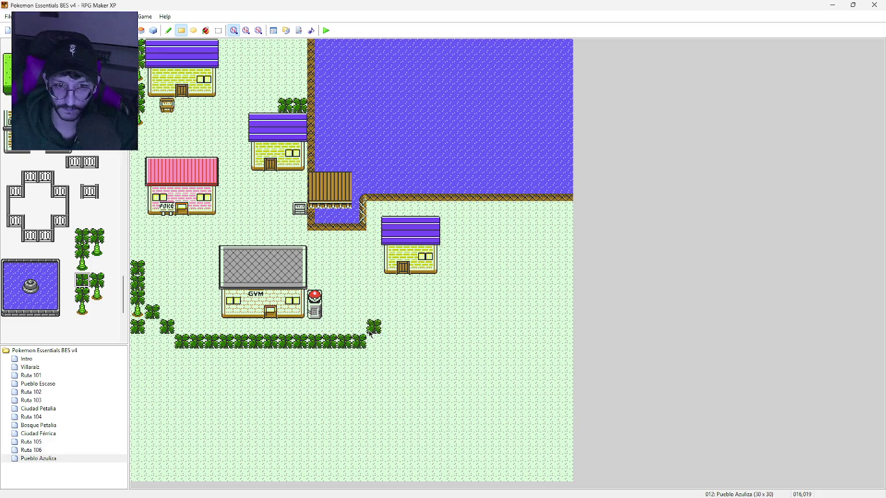
pyautogui.click(402, 327)
pyautogui.hotkey('ctrl', 'z')
pyautogui.click(390, 329)
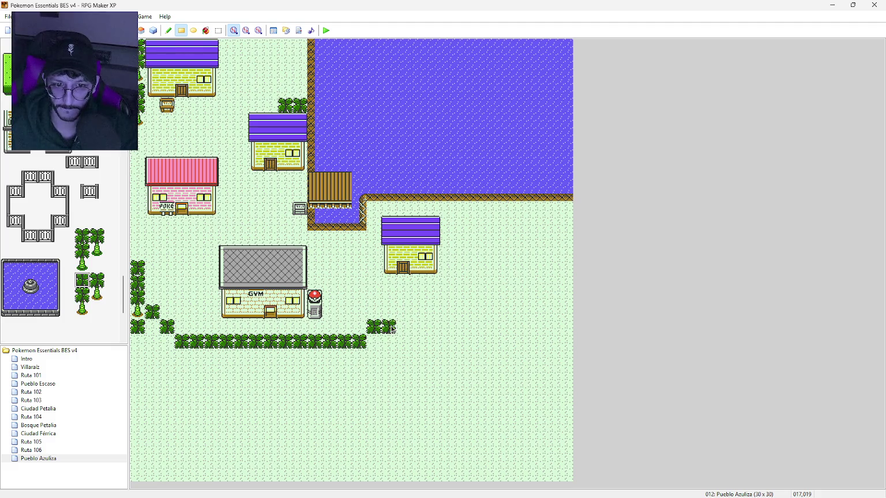
pyautogui.click(404, 316)
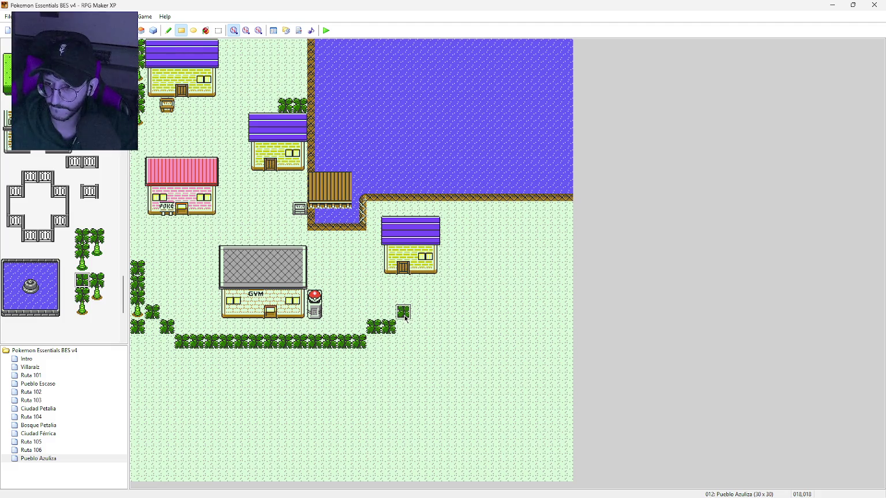
pyautogui.click(418, 315)
pyautogui.click(431, 318)
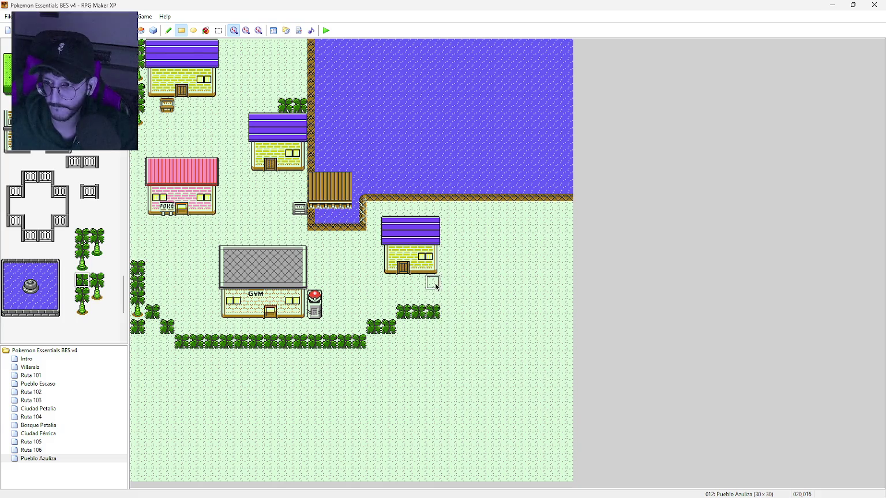
# Run trees diagonally up-right below the eastern house and scatter more toward the east edge
pyautogui.click(436, 287)
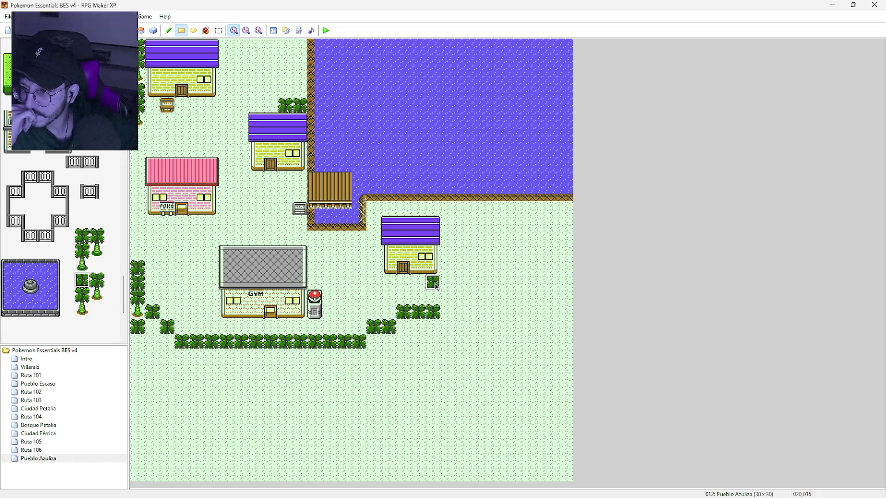
pyautogui.click(448, 268)
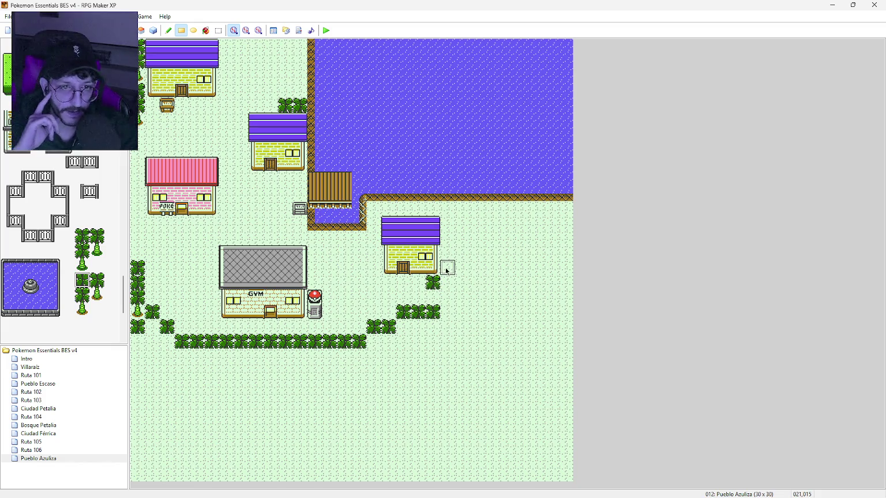
pyautogui.click(465, 254)
pyautogui.moveTo(470, 256); pyautogui.dragTo(494, 253)
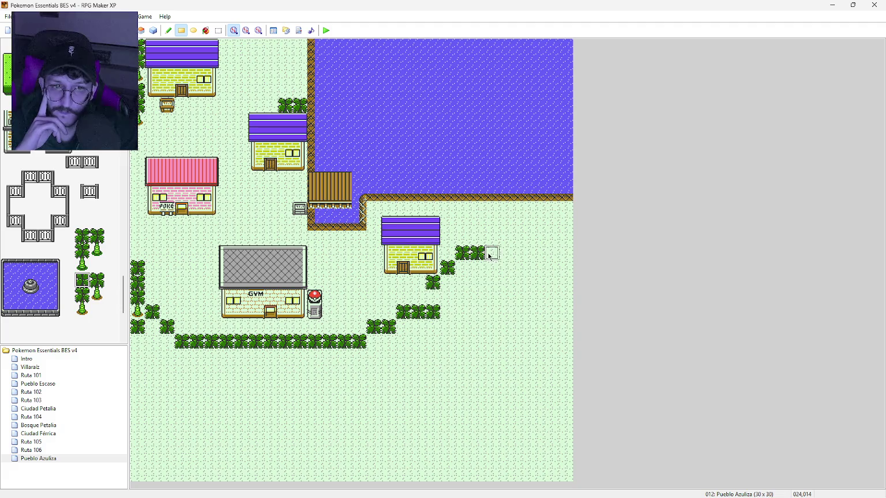
pyautogui.click(506, 268)
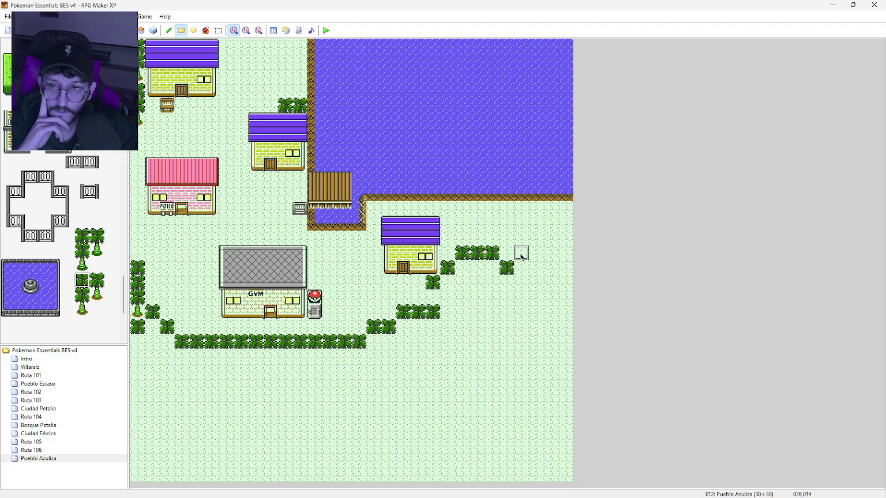
pyautogui.click(521, 256)
pyautogui.click(536, 271)
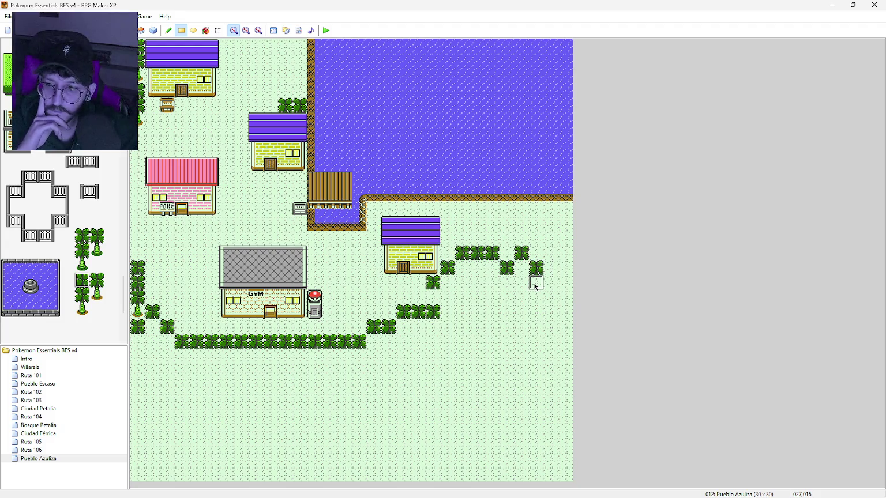
pyautogui.click(537, 313)
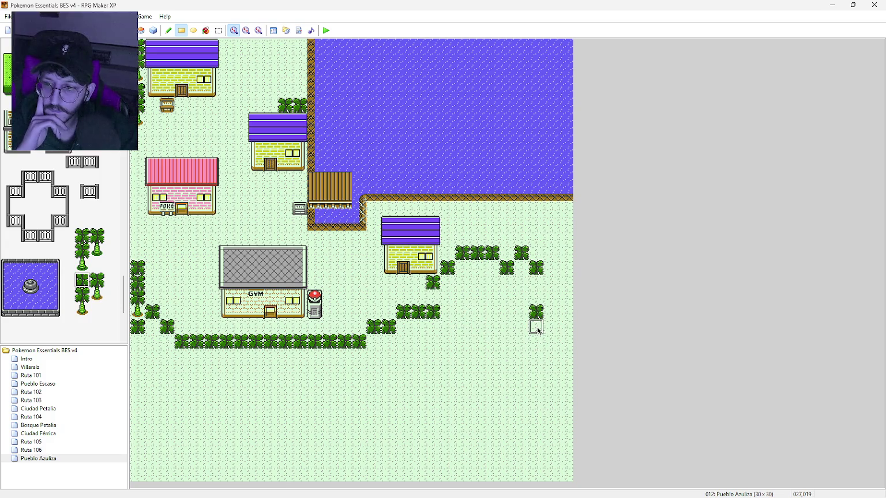
pyautogui.click(550, 340)
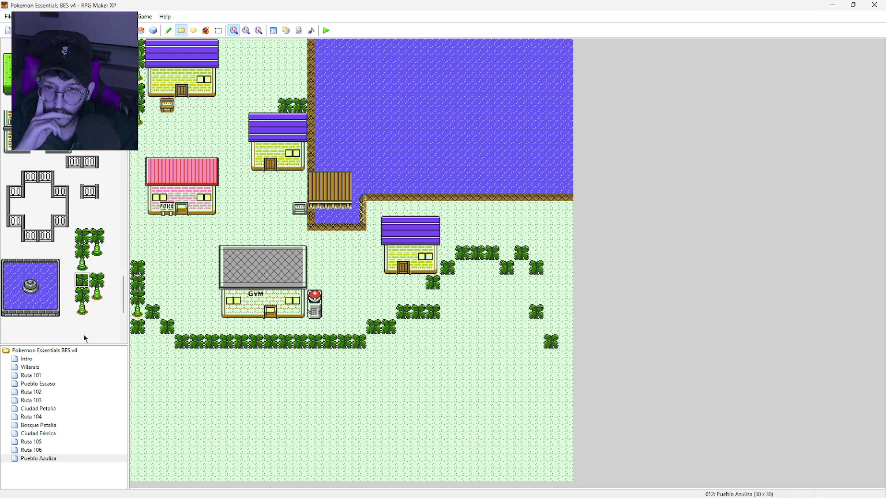
# Fill the southwest and bottom hedge gaps with bush tiles
pyautogui.click(83, 296)
pyautogui.click(152, 327)
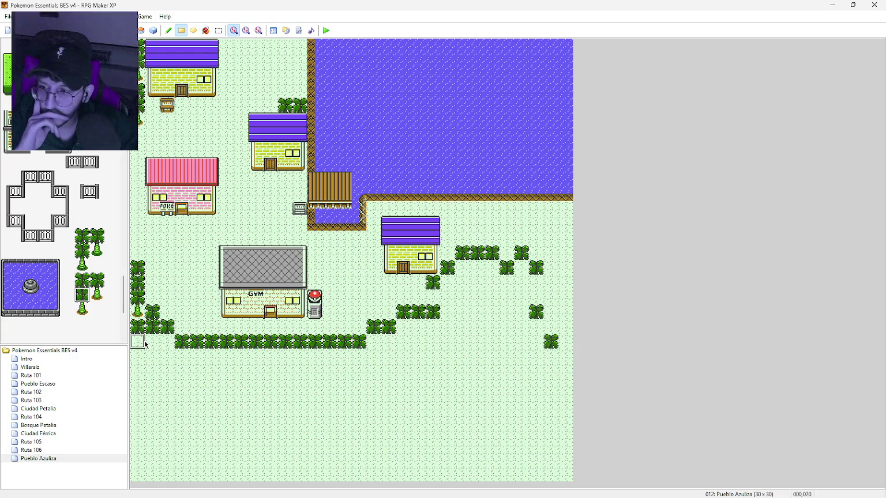
pyautogui.moveTo(145, 345); pyautogui.dragTo(167, 344)
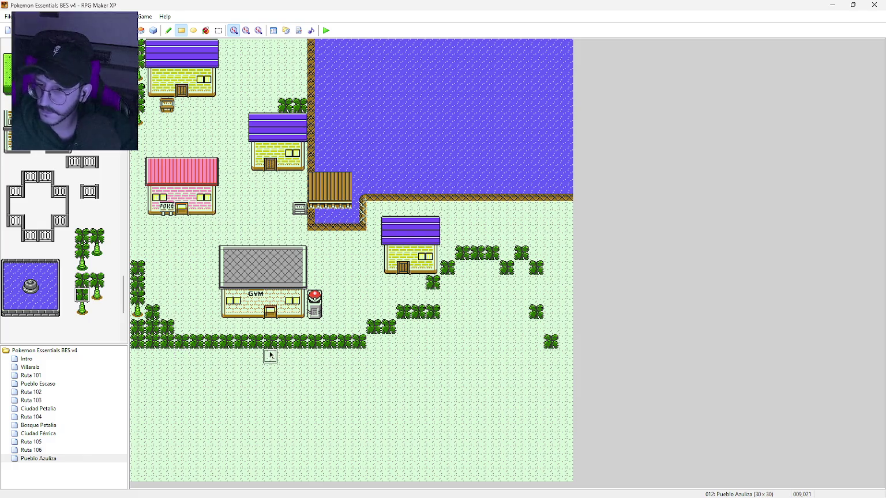
pyautogui.moveTo(374, 341); pyautogui.dragTo(394, 343)
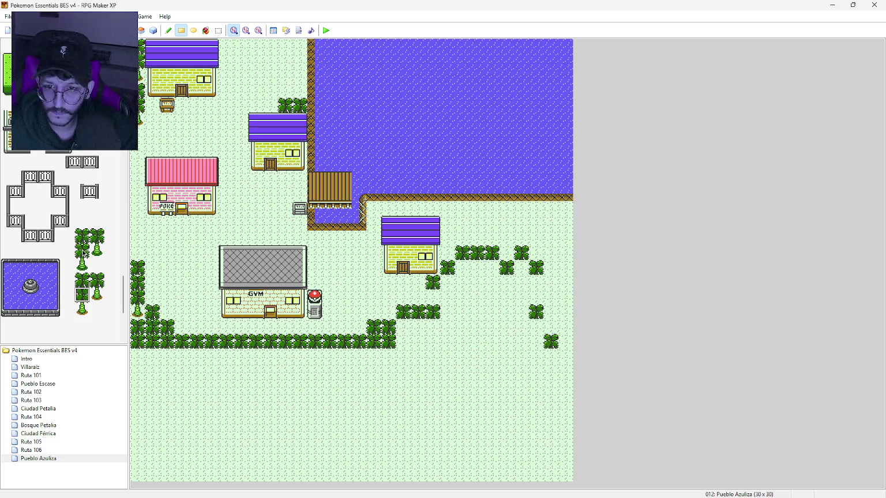
# Extend the bottom hedge east, thickening its end and adding small cone trees
pyautogui.click(97, 280)
pyautogui.click(403, 342)
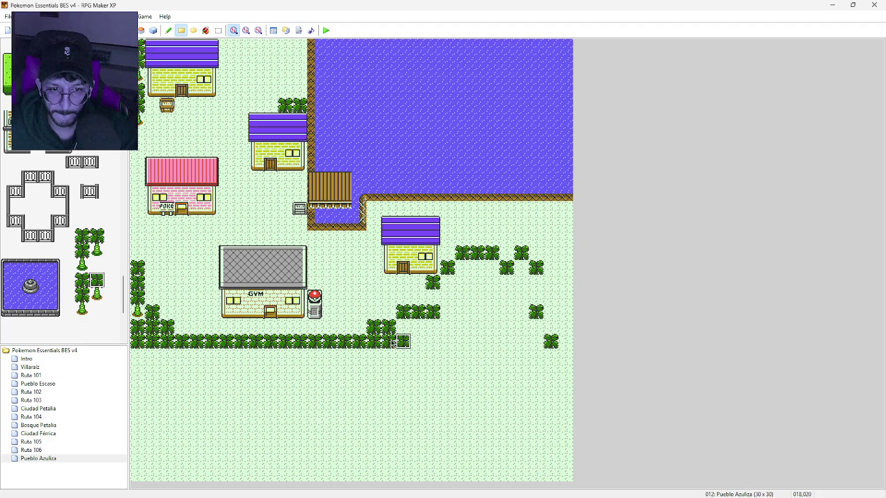
pyautogui.click(96, 295)
pyautogui.click(403, 328)
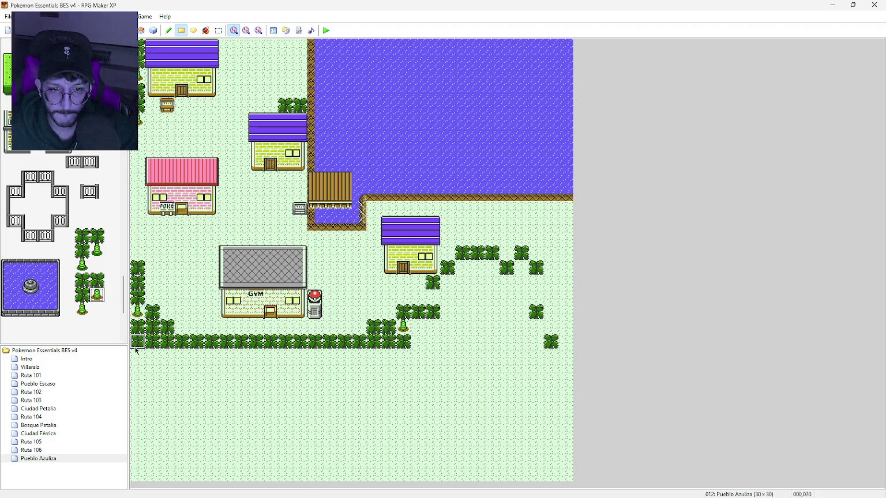
pyautogui.click(82, 297)
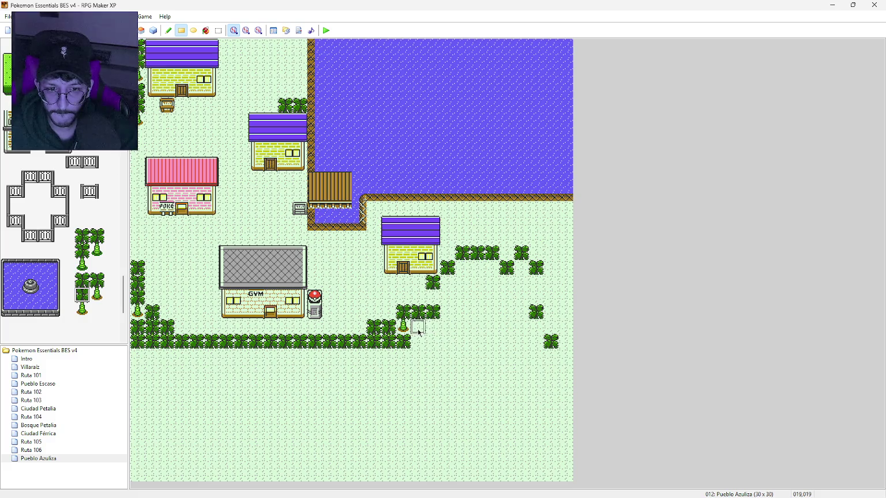
pyautogui.moveTo(417, 328)
pyautogui.mouseDown()
pyautogui.moveTo(420, 344)
pyautogui.moveTo(432, 345)
pyautogui.mouseUp()
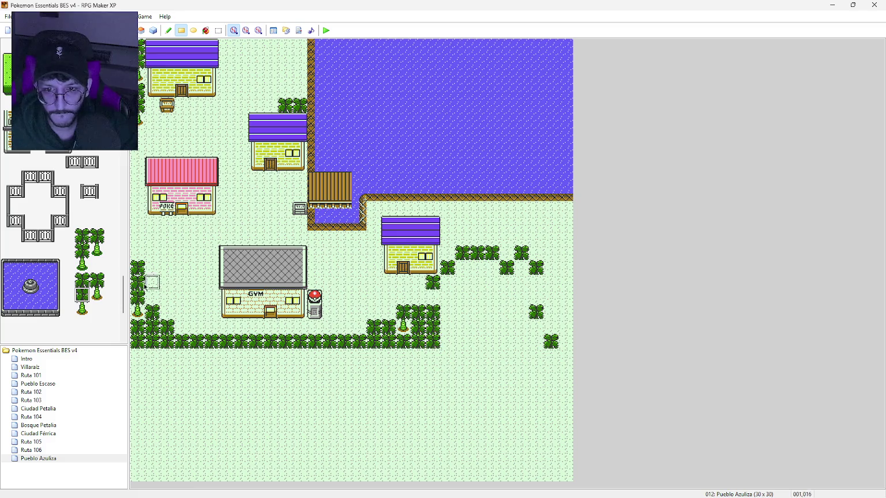
pyautogui.click(97, 281)
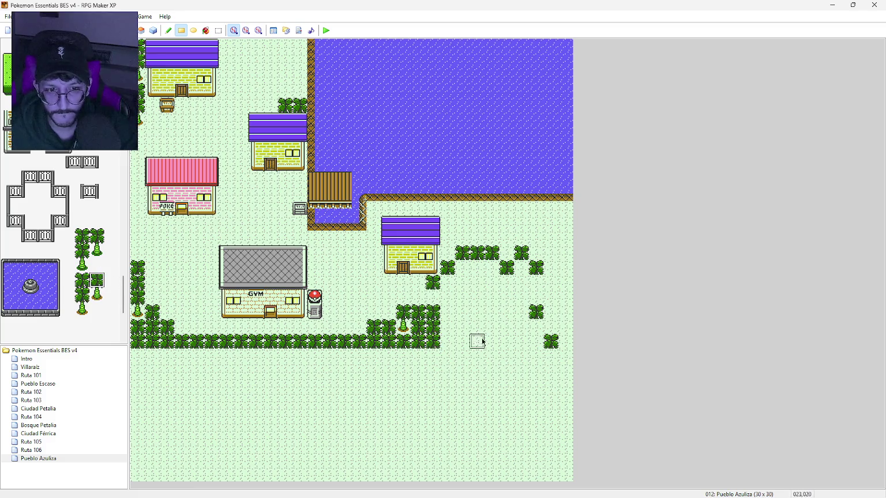
pyautogui.click(446, 343)
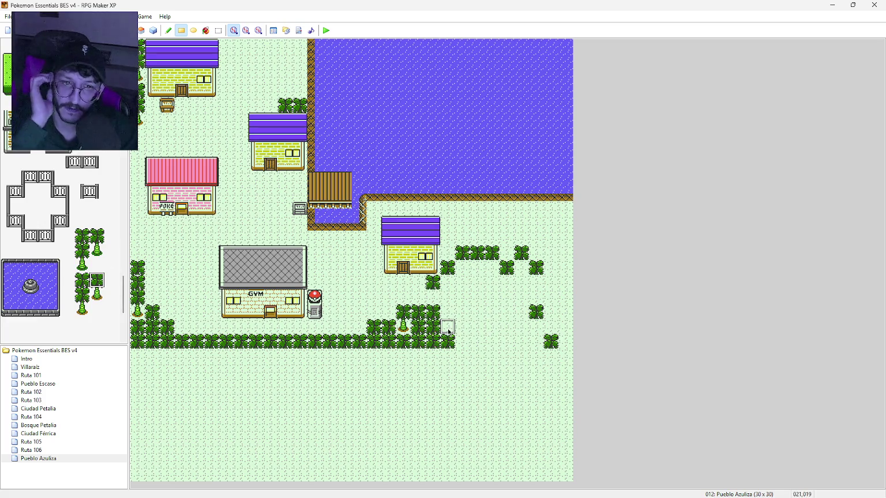
pyautogui.click(97, 295)
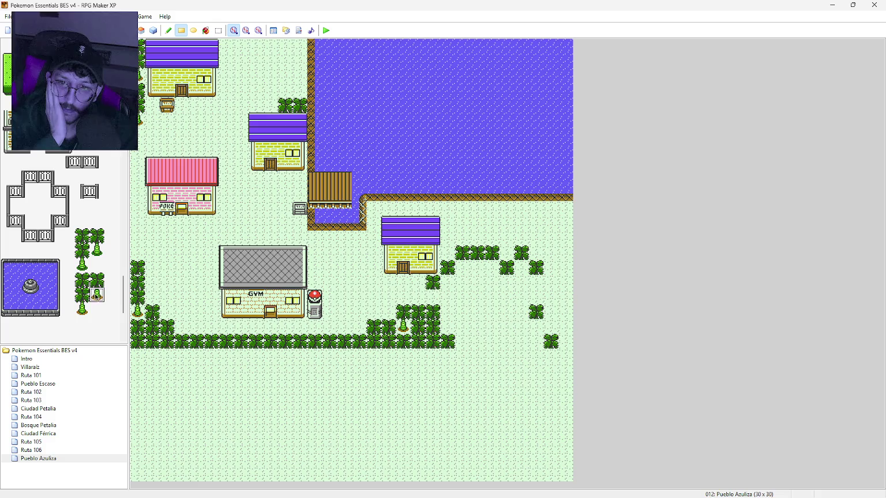
pyautogui.click(445, 316)
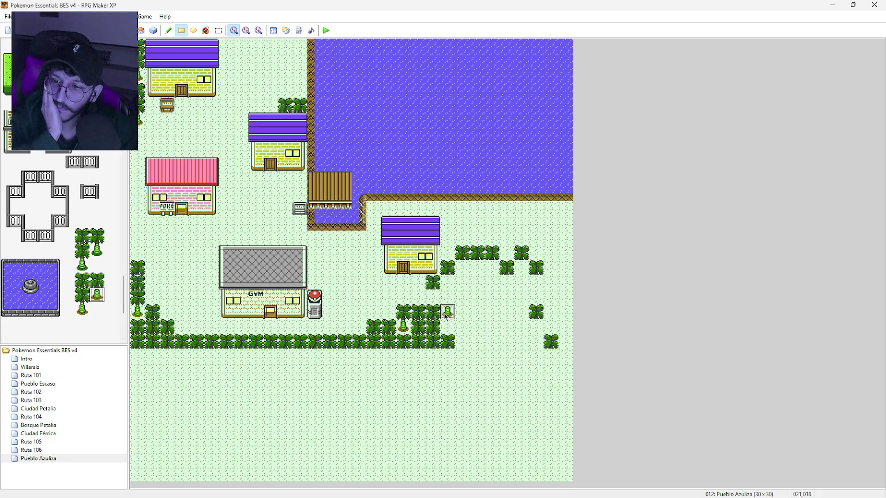
# Plant three cone trees and a palm on the grass east of the lakeside house
pyautogui.click(462, 298)
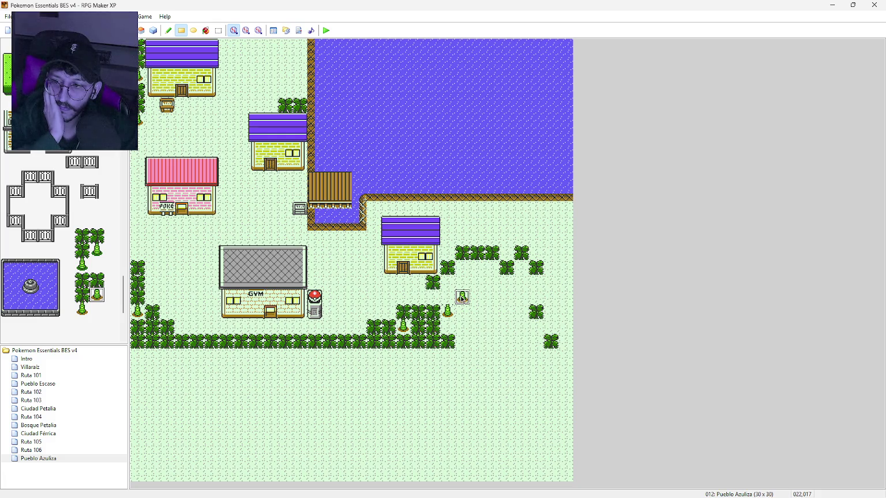
pyautogui.click(492, 314)
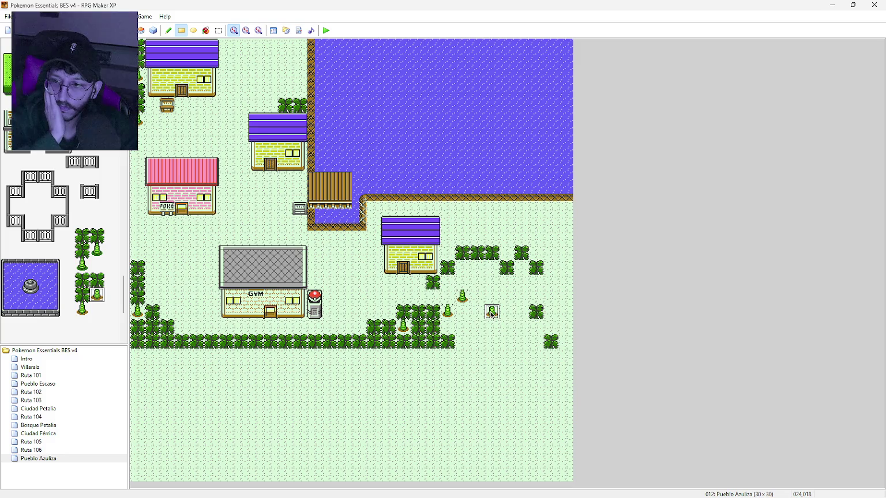
pyautogui.click(523, 315)
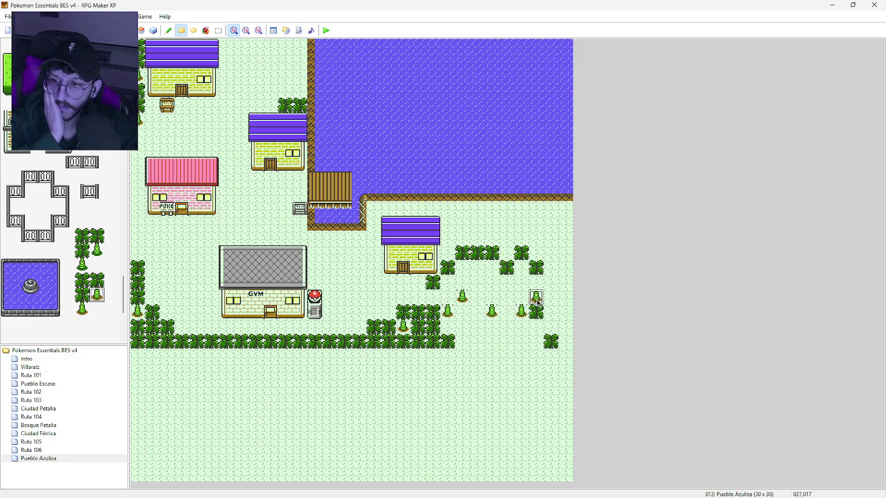
pyautogui.click(488, 292)
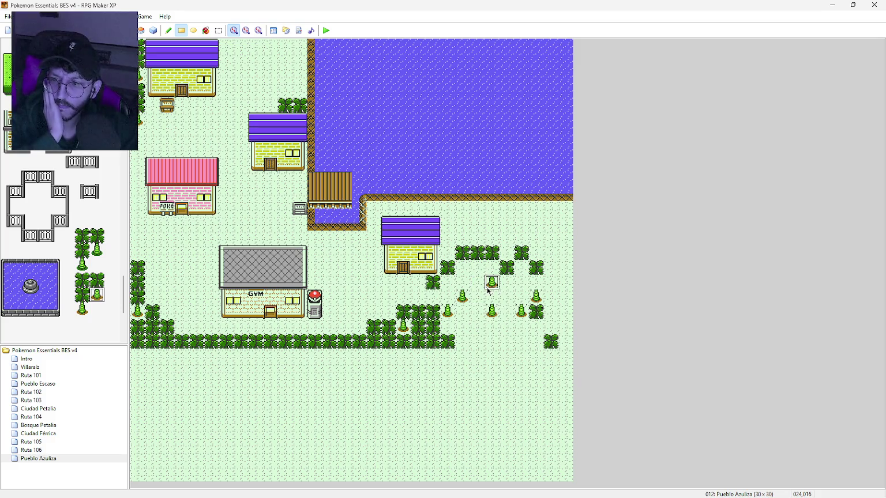
pyautogui.click(82, 294)
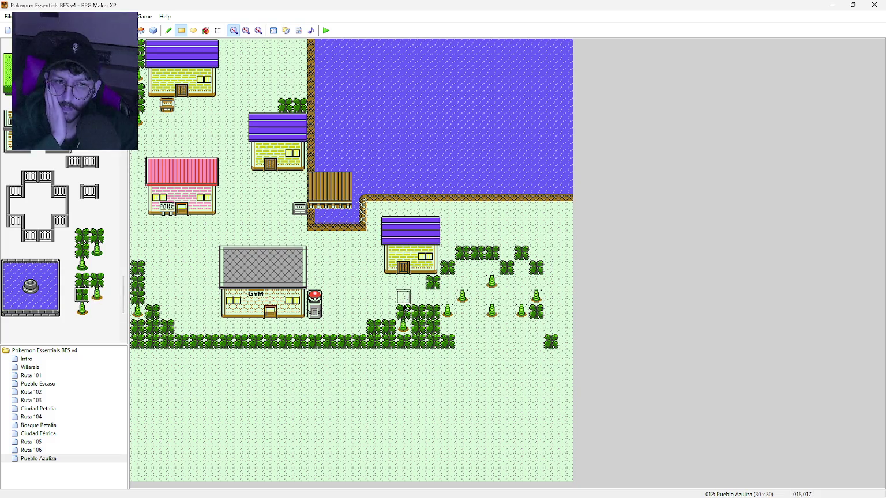
# Paint tree columns along the grove's western edge, from the top row down
pyautogui.click(436, 298)
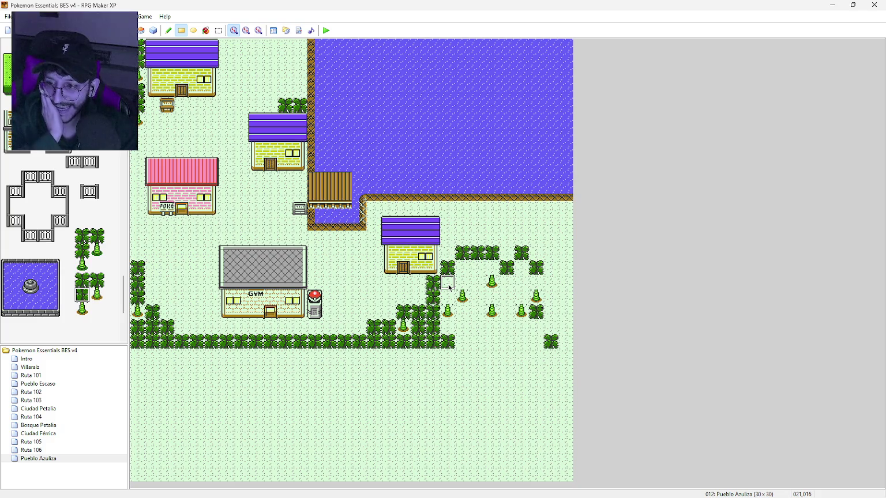
pyautogui.moveTo(448, 286)
pyautogui.mouseDown()
pyautogui.moveTo(450, 295)
pyautogui.moveTo(463, 277)
pyautogui.moveTo(462, 286)
pyautogui.moveTo(477, 278)
pyautogui.moveTo(478, 342)
pyautogui.moveTo(463, 329)
pyautogui.moveTo(462, 340)
pyautogui.mouseUp()
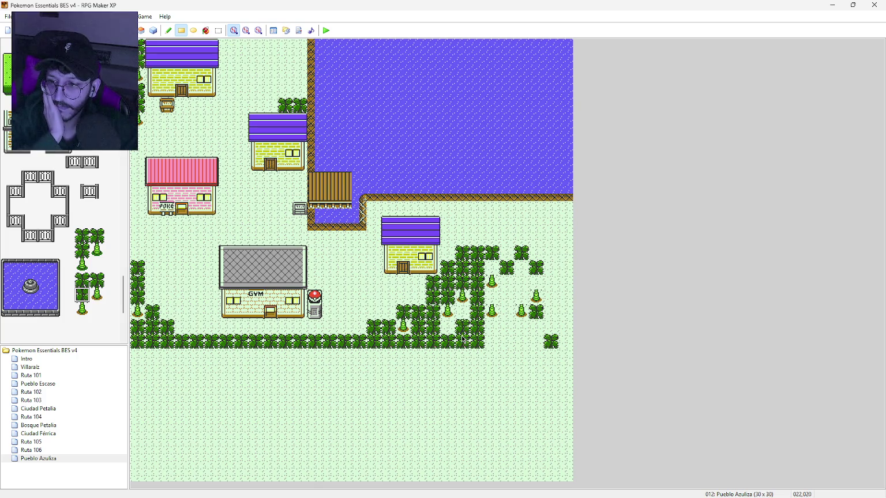
pyautogui.click(97, 280)
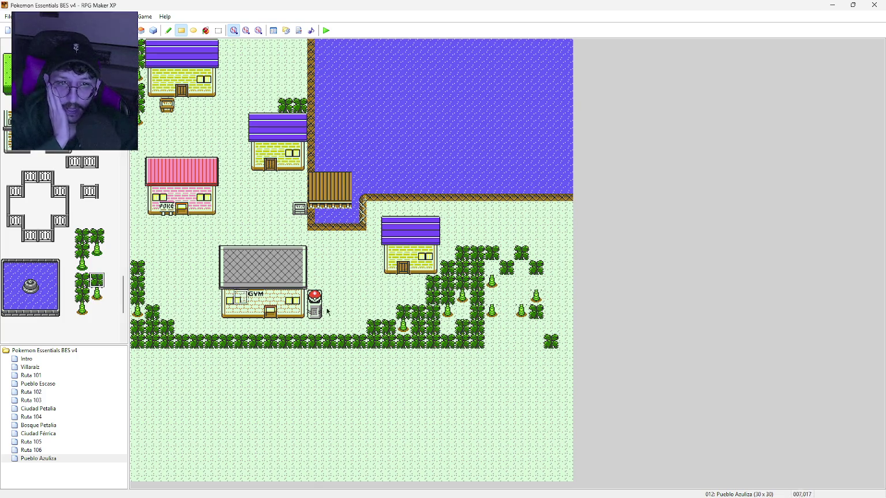
pyautogui.click(464, 317)
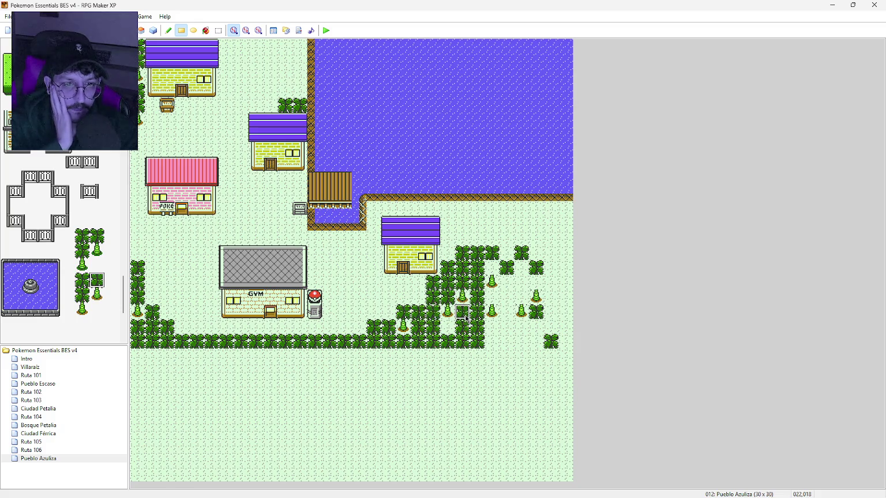
pyautogui.click(465, 259)
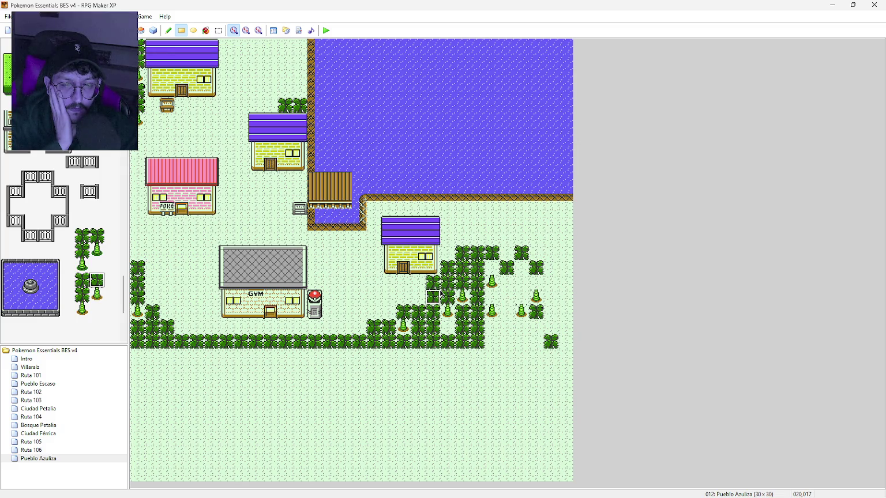
pyautogui.click(82, 294)
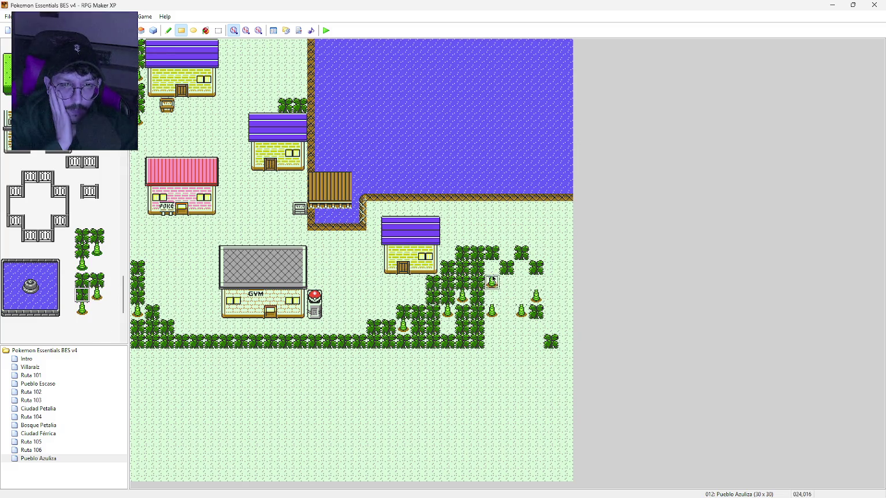
pyautogui.moveTo(492, 266); pyautogui.dragTo(495, 327)
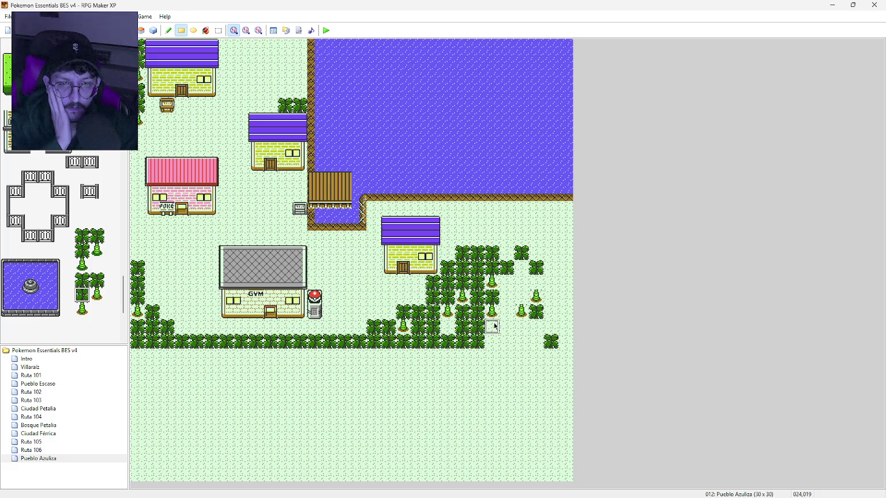
pyautogui.click(492, 327)
pyautogui.click(82, 281)
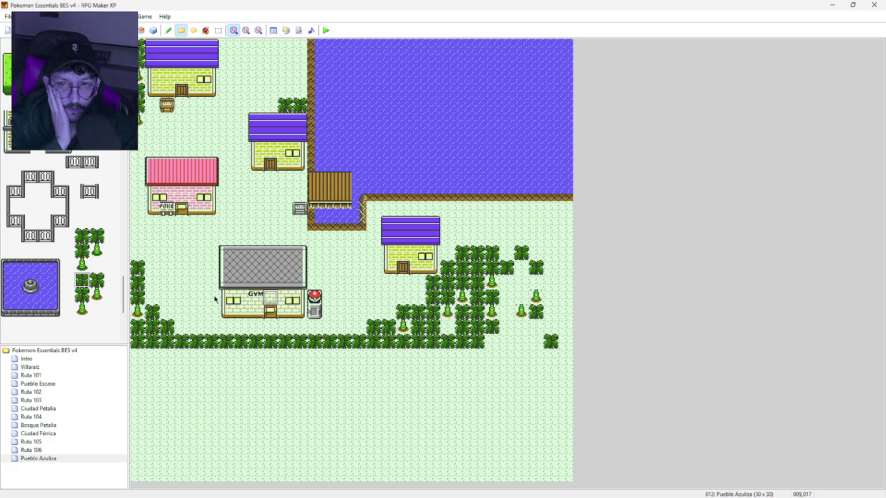
# Fill the eastern grove columns with trees and close gaps in the bottom tree row
pyautogui.click(82, 294)
pyautogui.click(492, 341)
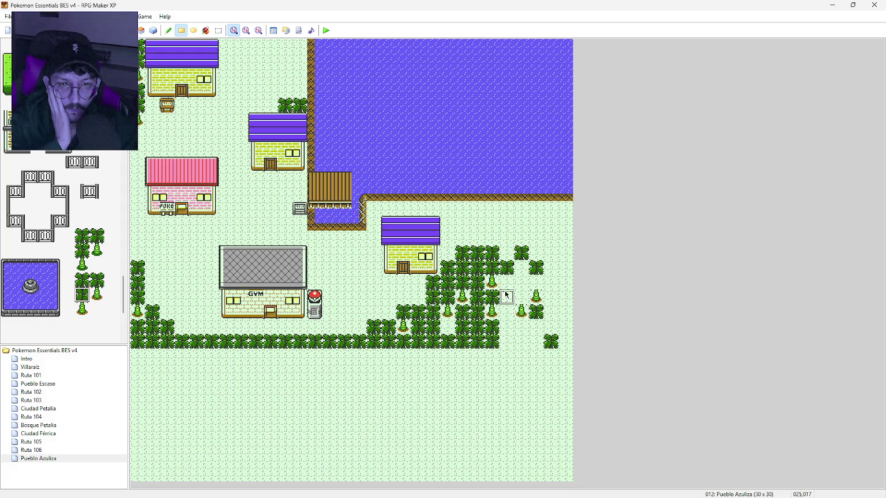
pyautogui.moveTo(506, 296)
pyautogui.mouseDown()
pyautogui.moveTo(507, 281)
pyautogui.moveTo(507, 341)
pyautogui.mouseUp()
pyautogui.click(506, 268)
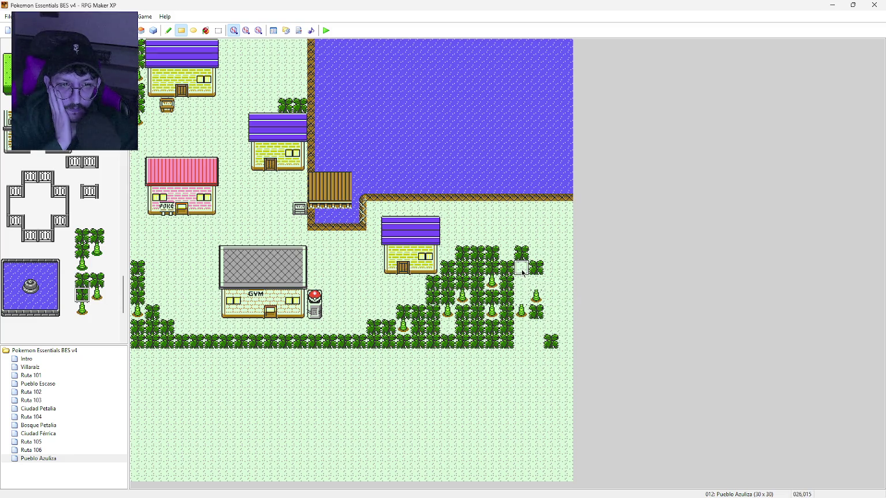
pyautogui.moveTo(522, 272)
pyautogui.mouseDown()
pyautogui.moveTo(521, 297)
pyautogui.moveTo(535, 282)
pyautogui.moveTo(537, 342)
pyautogui.mouseUp()
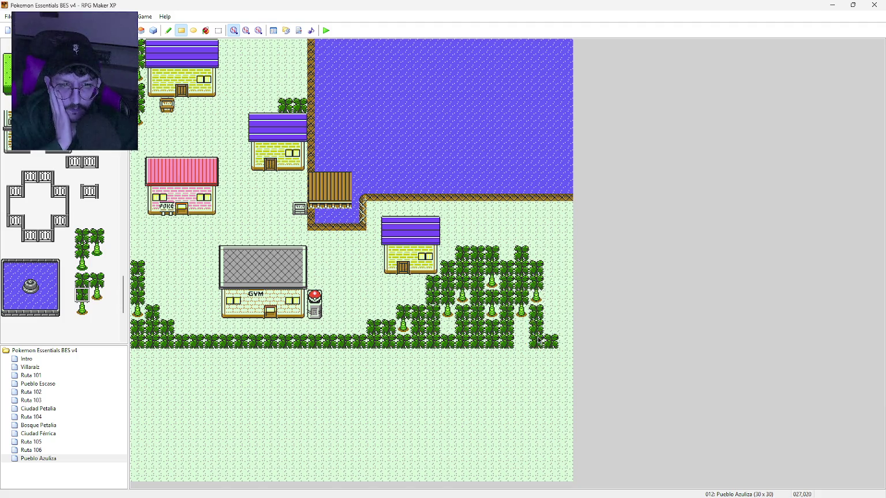
pyautogui.click(82, 280)
pyautogui.click(521, 328)
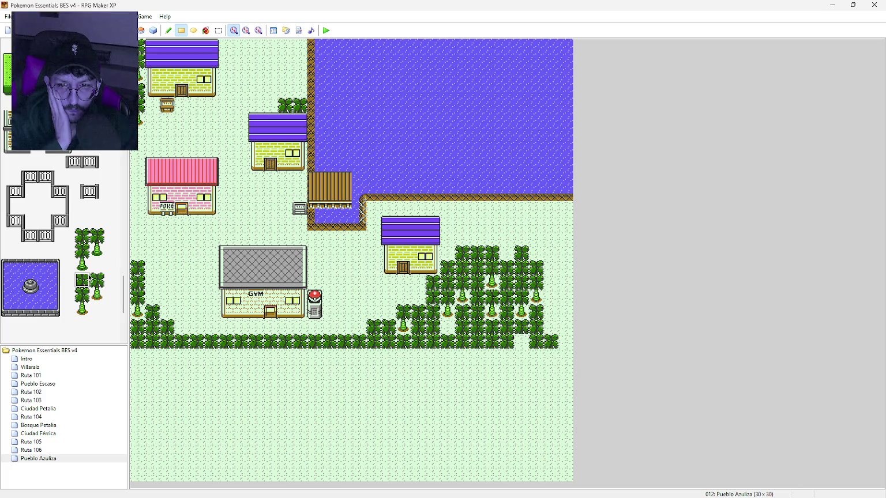
pyautogui.click(81, 296)
pyautogui.click(522, 341)
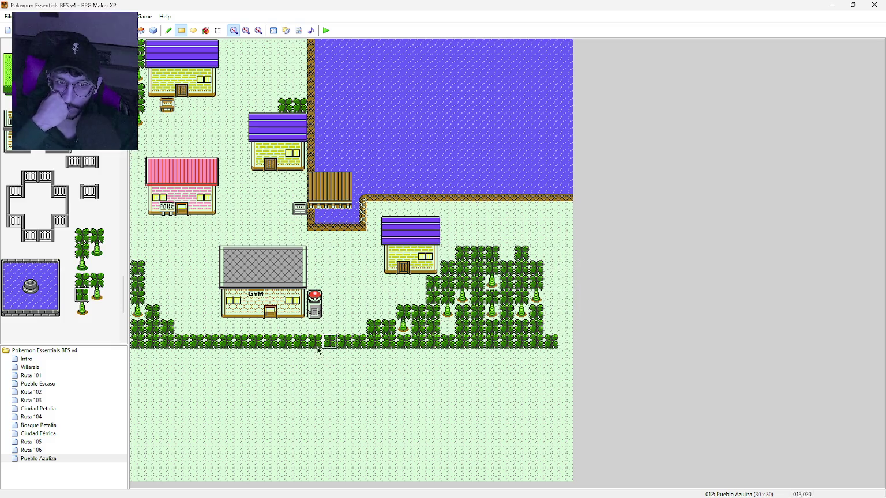
pyautogui.click(57, 460)
pyautogui.doubleClick(56, 460)
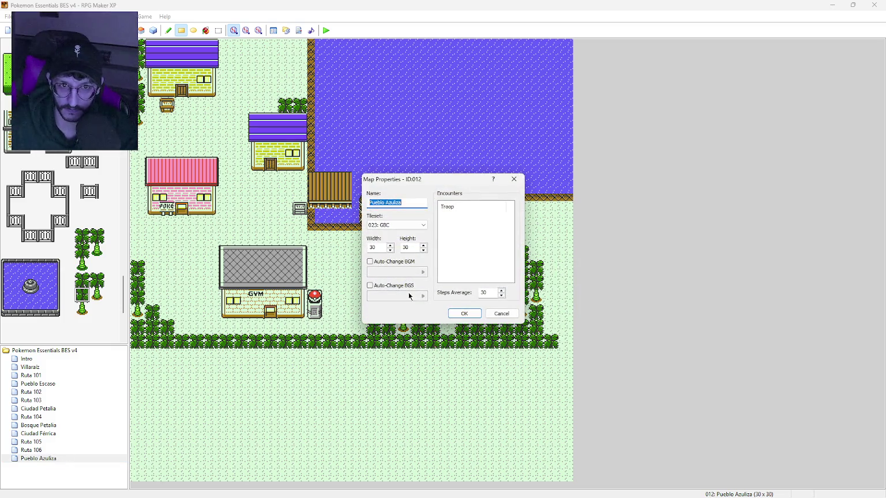
# Widen the Pueblo Azuliza map to 34 × 30
pyautogui.click(390, 246)
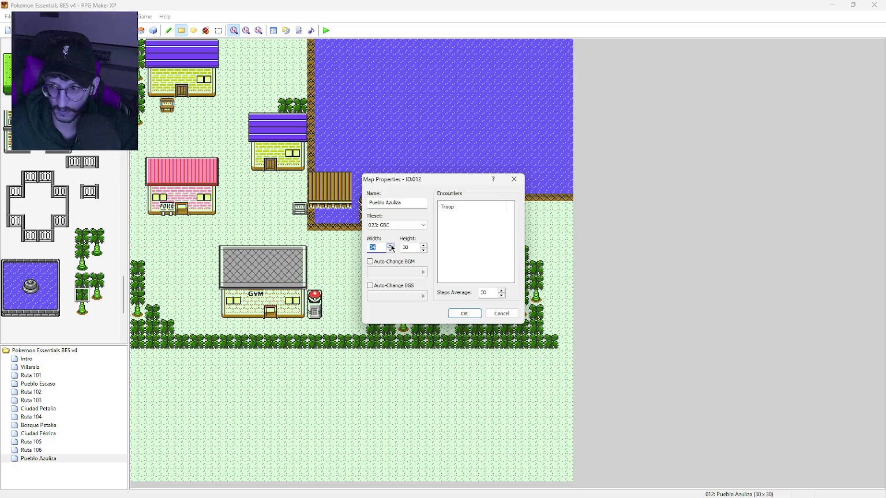
pyautogui.click(461, 313)
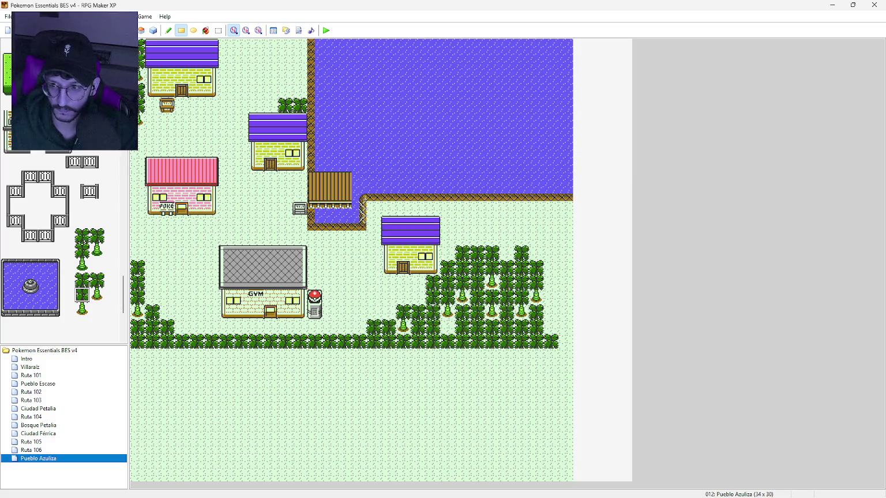
pyautogui.press('F12')
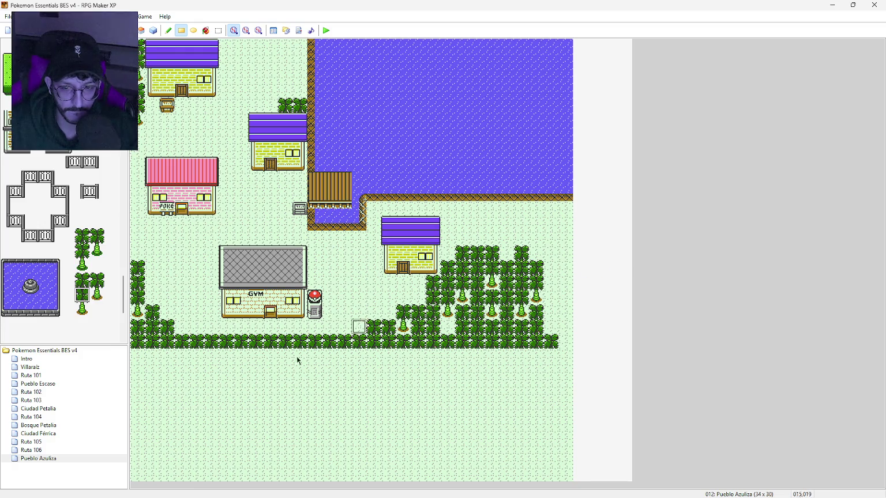
# Set the Pueblo Azuliza map width back to 30 and add a tree below the lake shore
pyautogui.click(61, 458)
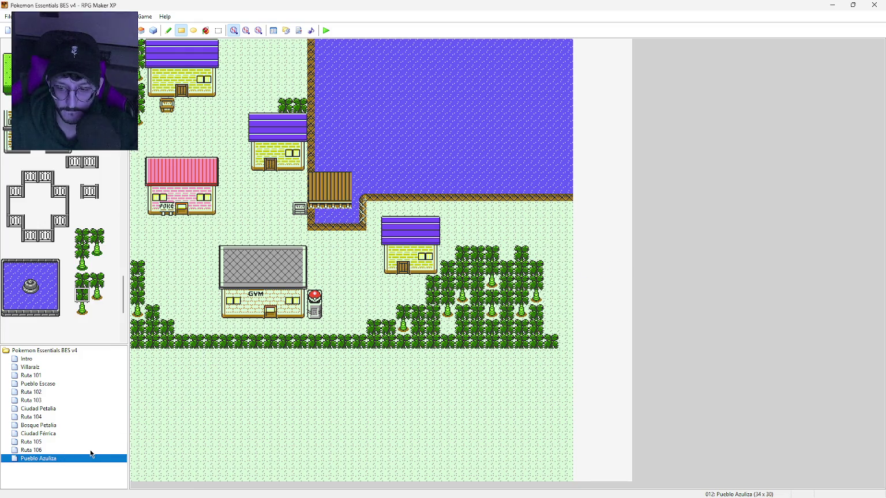
pyautogui.doubleClick(90, 456)
pyautogui.click(390, 251)
pyautogui.click(390, 251)
pyautogui.click(390, 251)
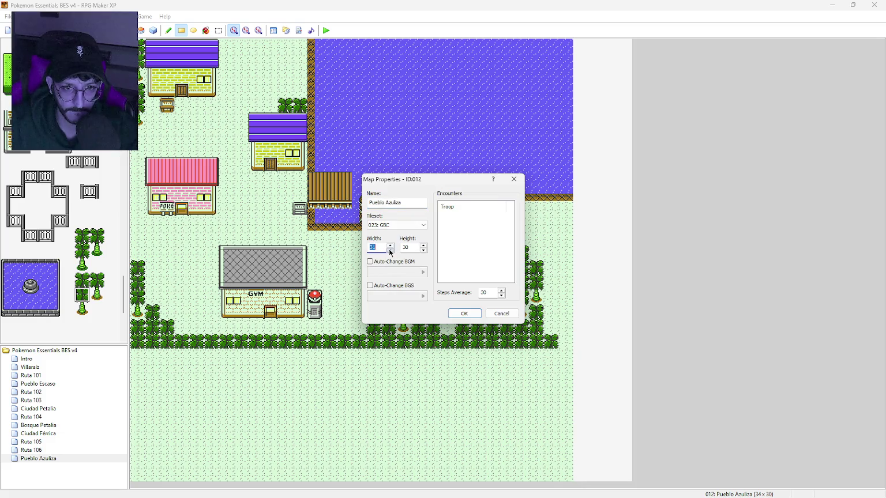
pyautogui.click(390, 251)
pyautogui.click(469, 314)
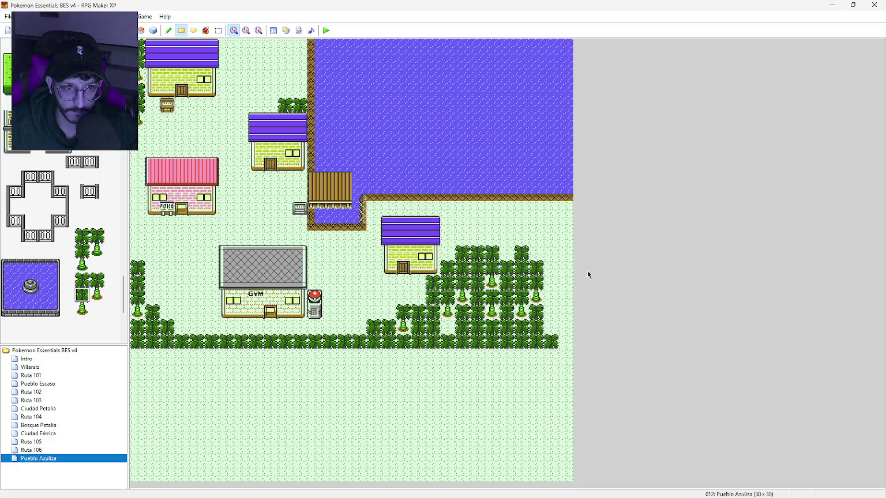
pyautogui.click(447, 209)
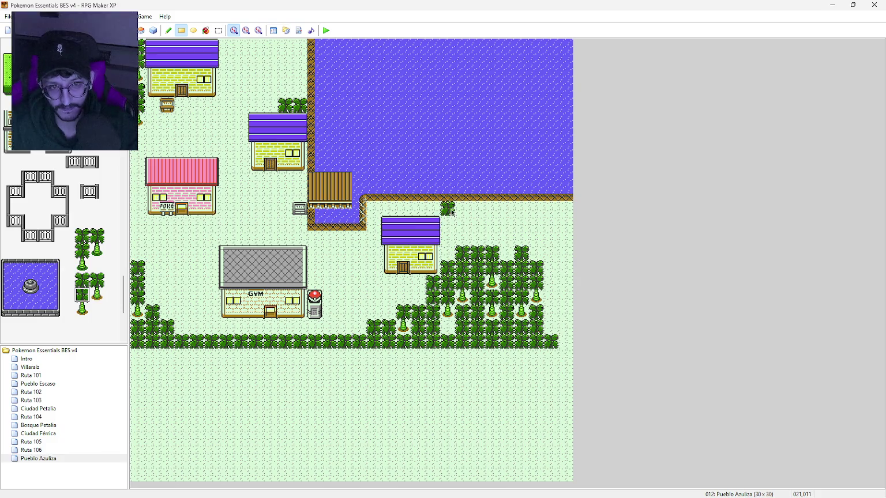
# Try tree columns below the shore and on the lower-left edge, undo both, reopen Map Properties
pyautogui.moveTo(452, 213); pyautogui.dragTo(449, 261)
pyautogui.hotkey('ctrl', 'z')
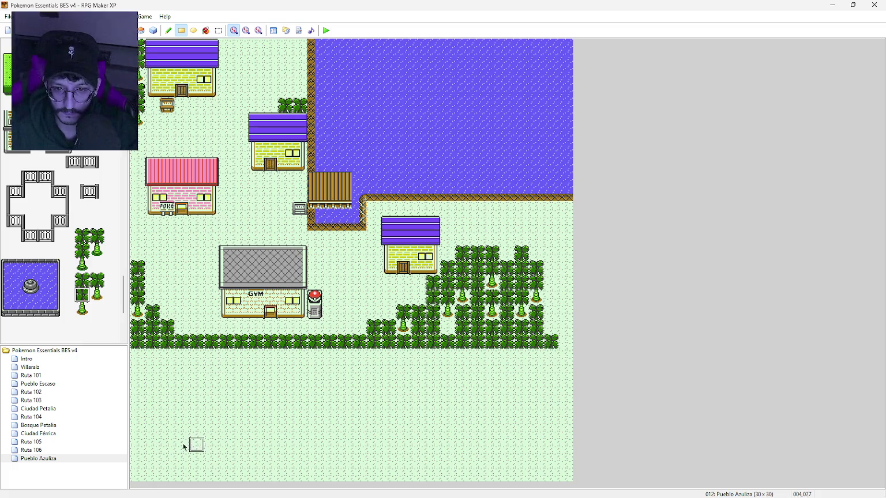
pyautogui.moveTo(136, 474); pyautogui.dragTo(140, 365)
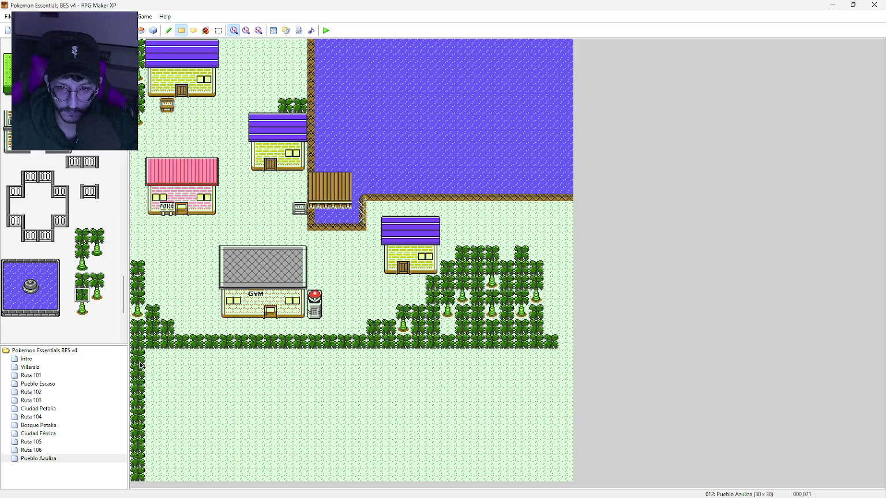
pyautogui.hotkey('ctrl', 'z')
pyautogui.doubleClick(51, 459)
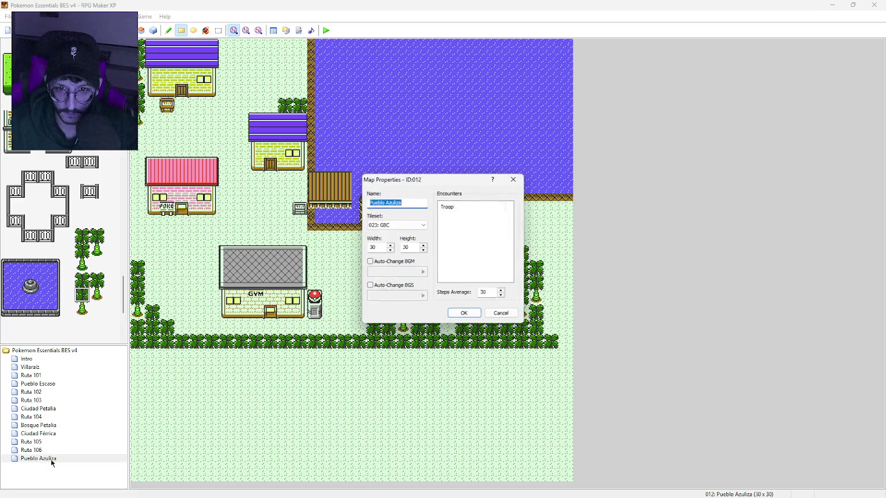
# Set the Pueblo Azuliza map height to 21 tiles, then recheck the properties unchanged
pyautogui.doubleClick(411, 247)
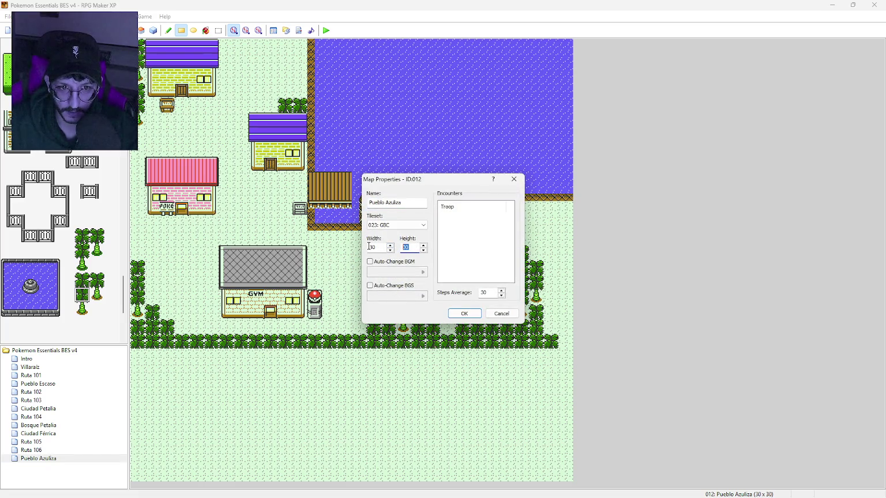
pyautogui.write('21')
pyautogui.click(469, 316)
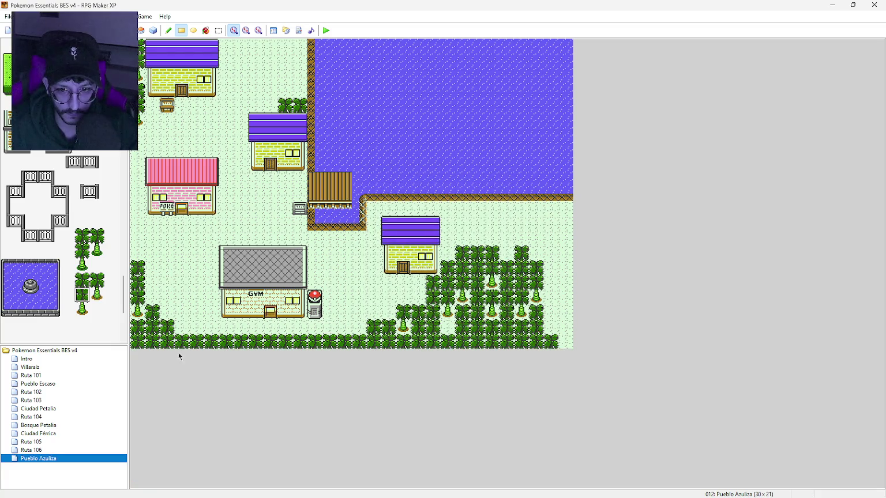
pyautogui.doubleClick(68, 459)
pyautogui.moveTo(450, 179); pyautogui.dragTo(334, 184)
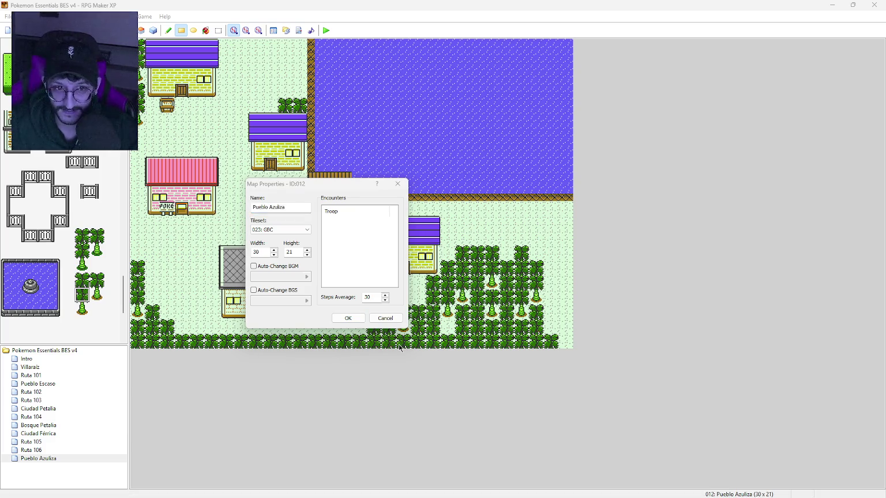
pyautogui.click(354, 192)
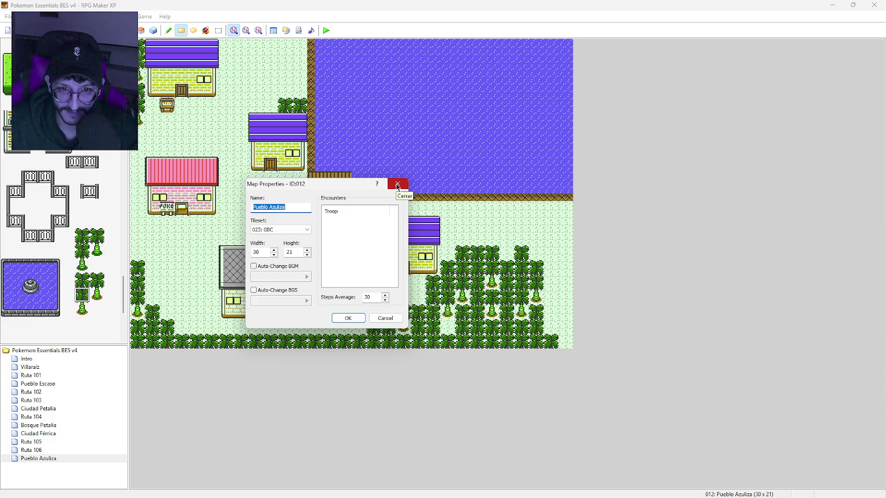
pyautogui.click(397, 185)
# Paint a row of trees right of the right-hand house, then undo it
pyautogui.click(451, 225)
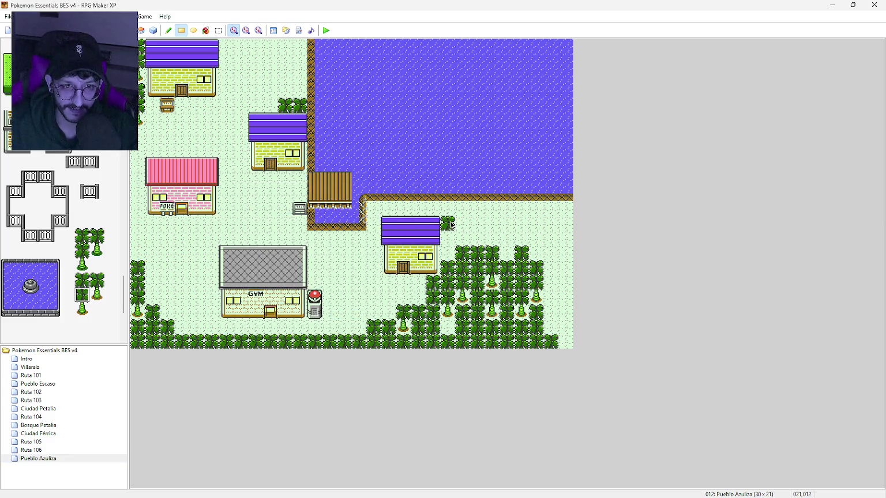
pyautogui.moveTo(452, 225); pyautogui.dragTo(564, 230)
pyautogui.hotkey('ctrl', 'z')
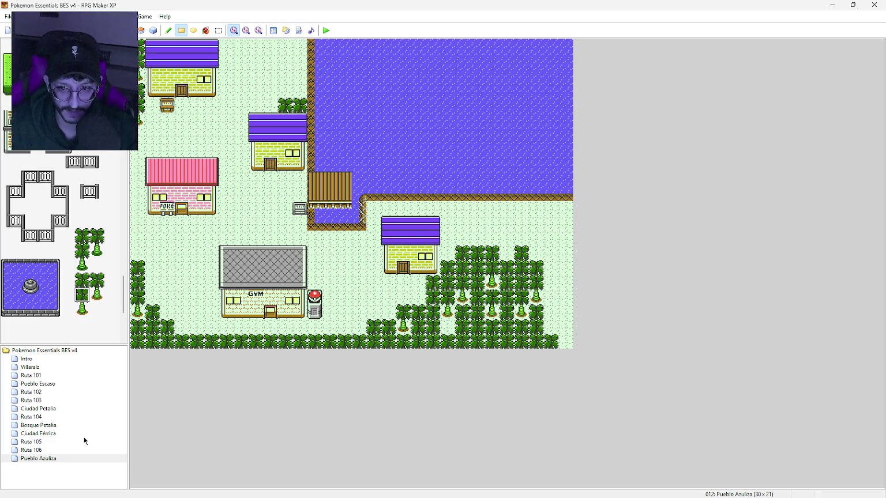
# Set the map width to 21 so Pueblo Azuliza measures 21×21
pyautogui.doubleClick(58, 460)
pyautogui.doubleClick(378, 247)
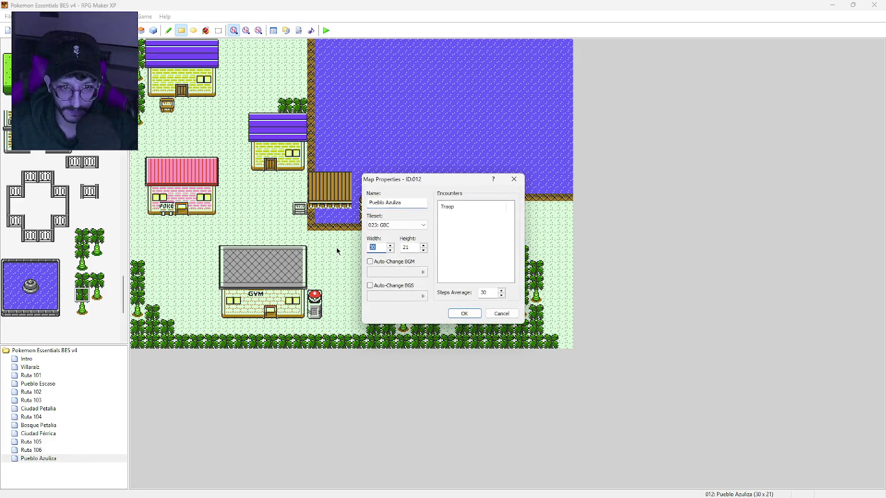
pyautogui.write('21')
pyautogui.click(462, 314)
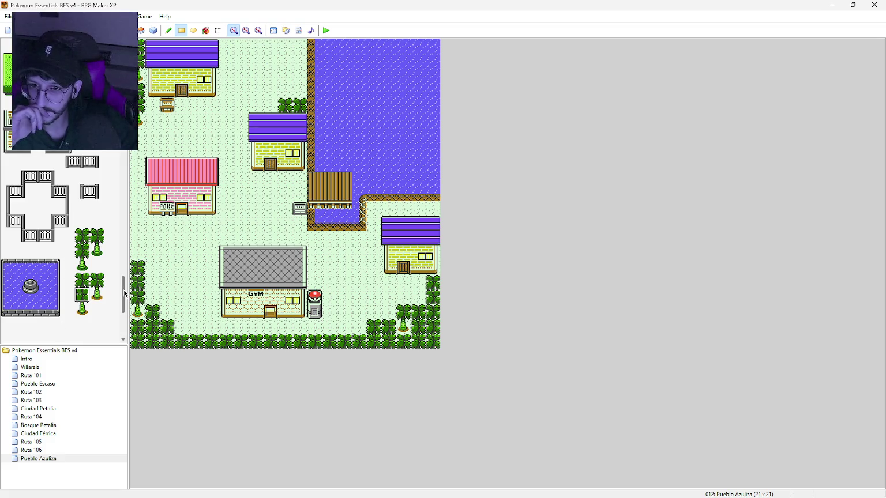
pyautogui.moveTo(124, 293); pyautogui.dragTo(123, 154)
# Place three boulders below the right-hand house and around the bottom-right trees
pyautogui.click(97, 163)
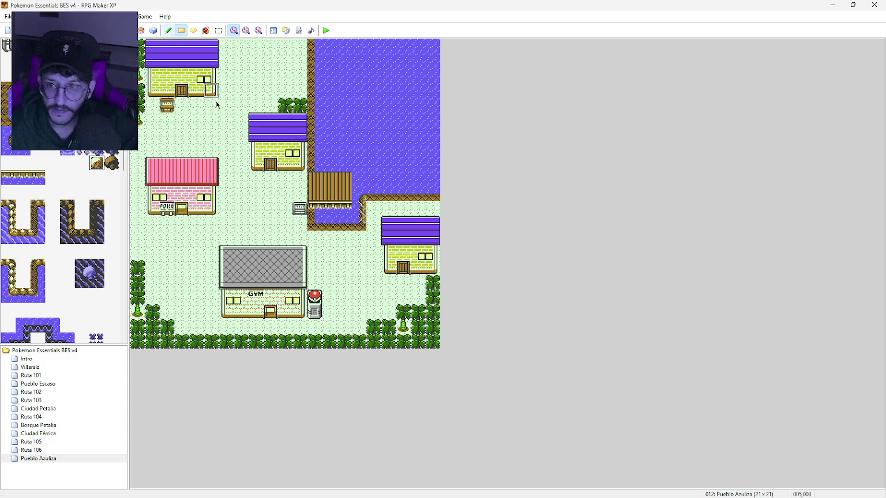
pyautogui.click(168, 30)
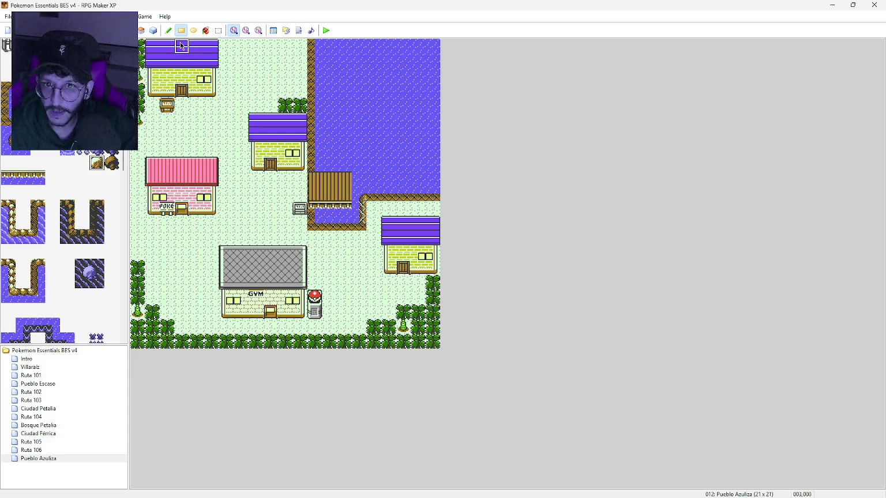
pyautogui.click(418, 282)
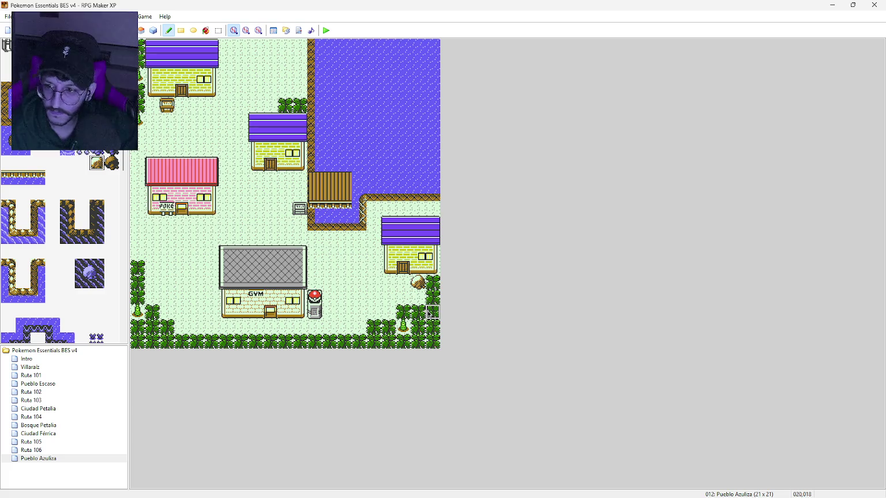
pyautogui.click(358, 326)
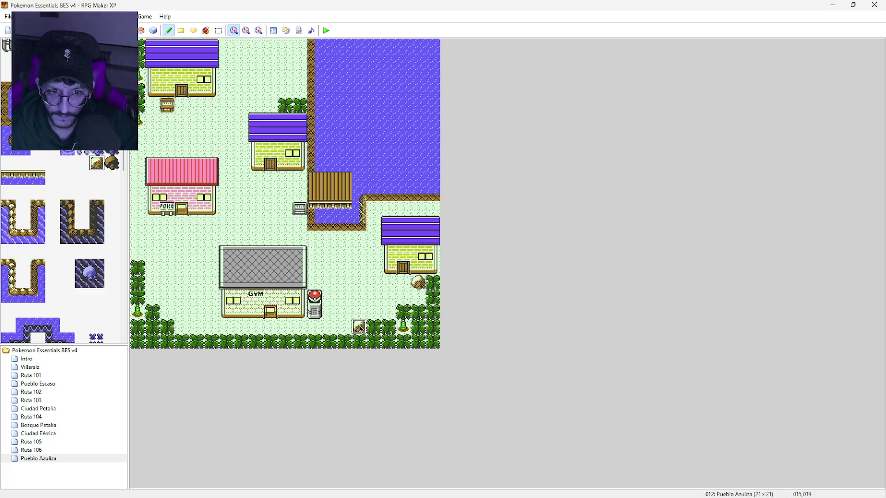
pyautogui.click(432, 326)
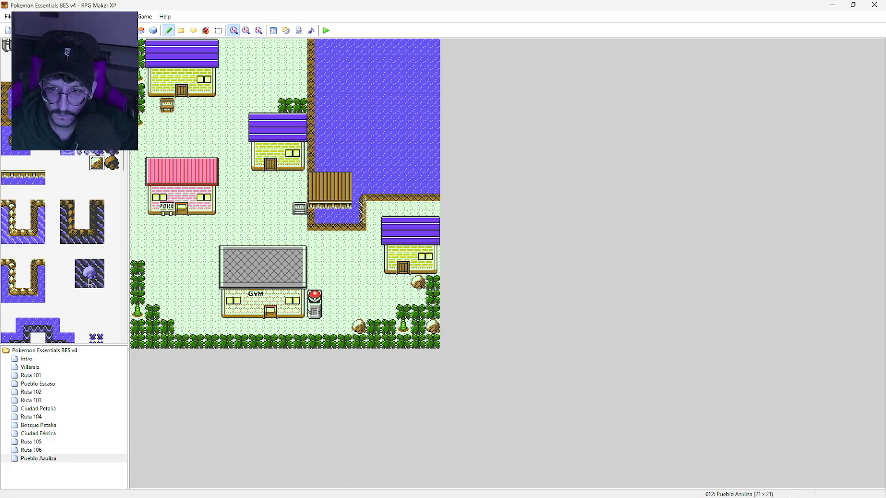
# Place a small palm tree at the map's right edge
pyautogui.moveTo(122, 164); pyautogui.dragTo(123, 297)
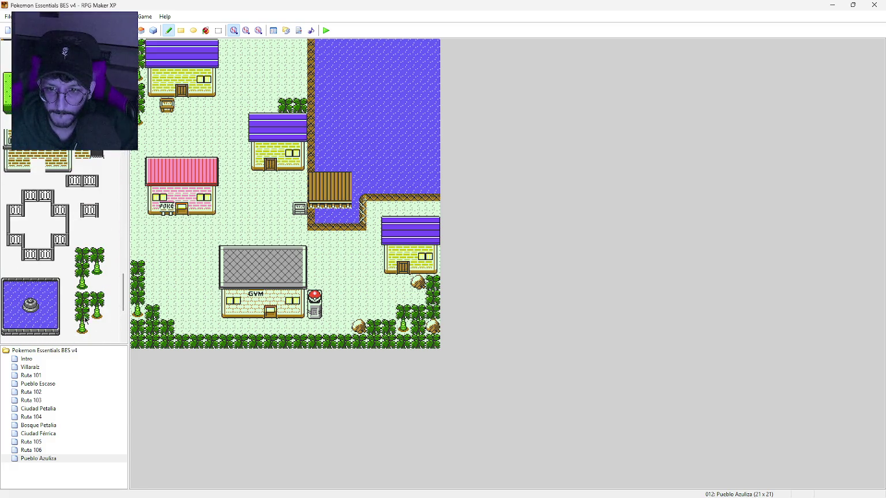
pyautogui.click(82, 328)
pyautogui.click(432, 312)
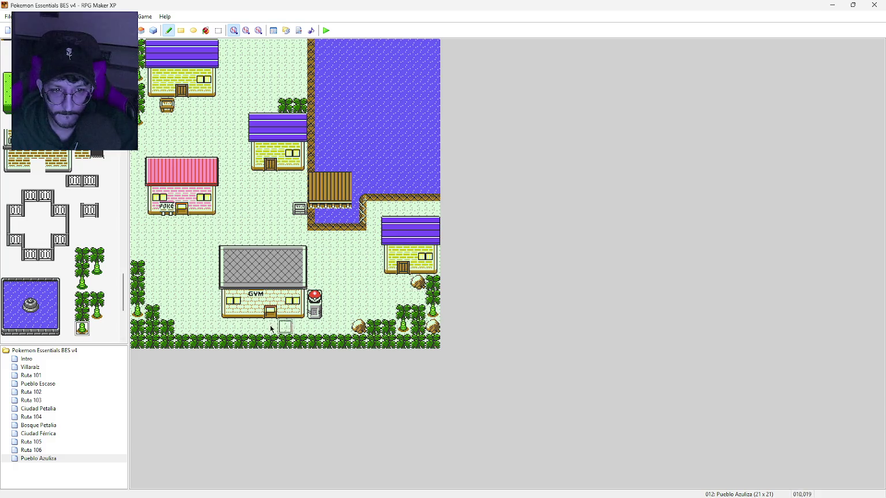
pyautogui.click(97, 299)
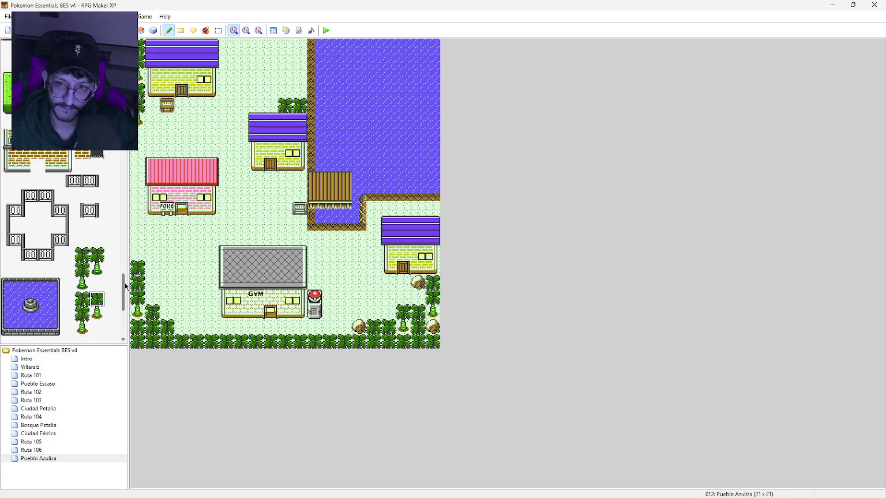
pyautogui.moveTo(122, 285); pyautogui.dragTo(125, 197)
pyautogui.scroll(-10, 102, 215)
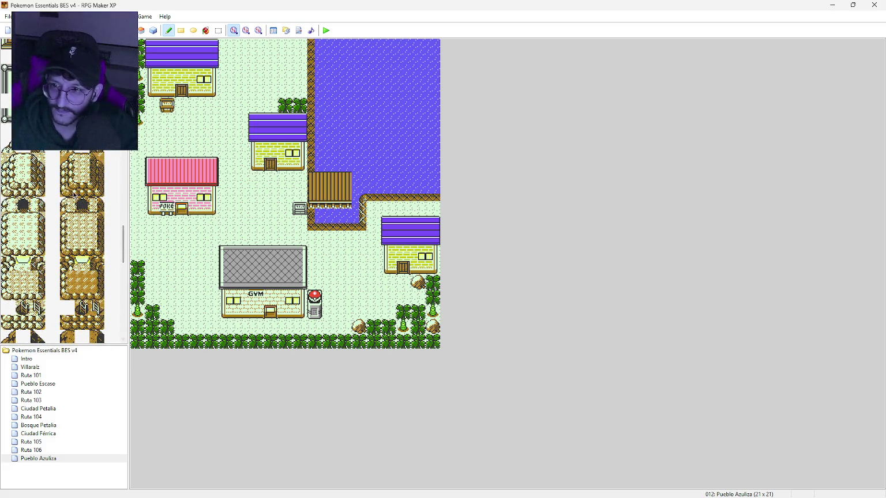
# Paint a vertical rock ledge through the lake up to its top edge
pyautogui.click(67, 189)
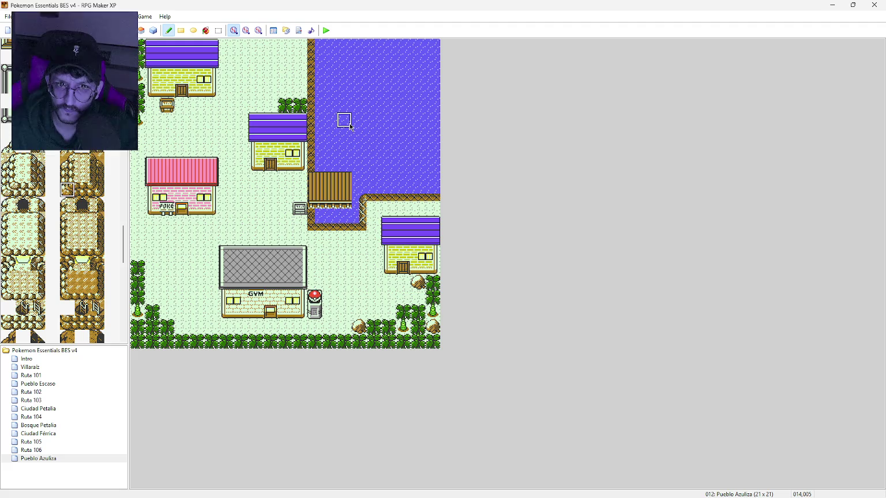
pyautogui.click(345, 134)
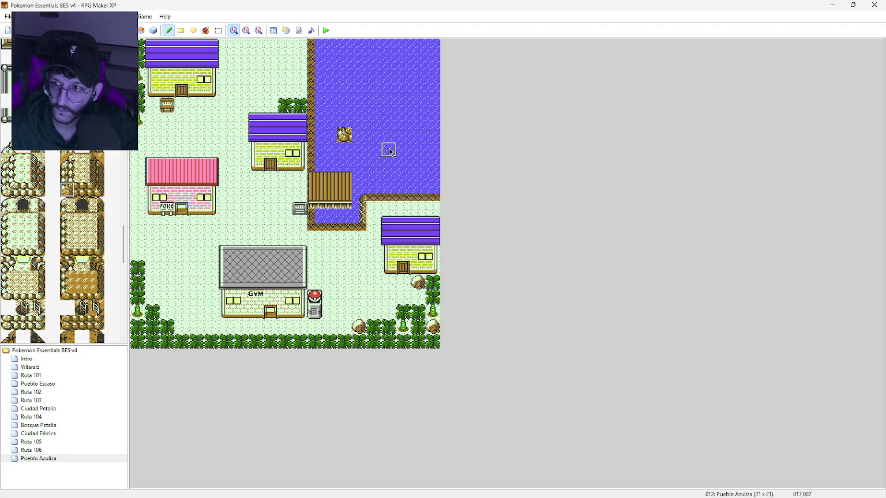
pyautogui.click(390, 150)
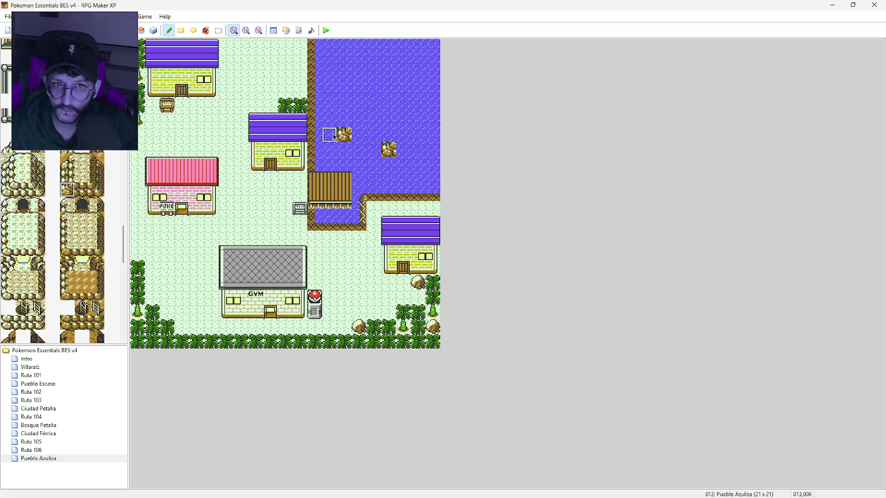
pyautogui.click(67, 174)
pyautogui.click(344, 120)
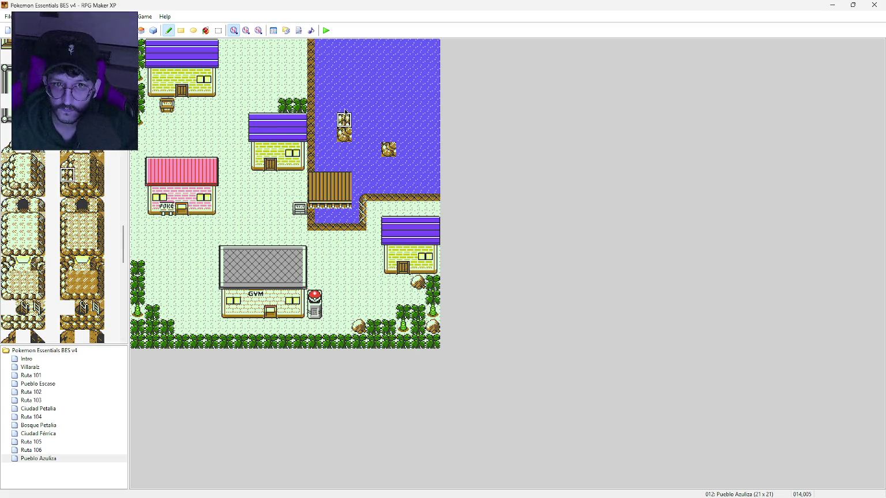
pyautogui.moveTo(345, 113); pyautogui.dragTo(344, 43)
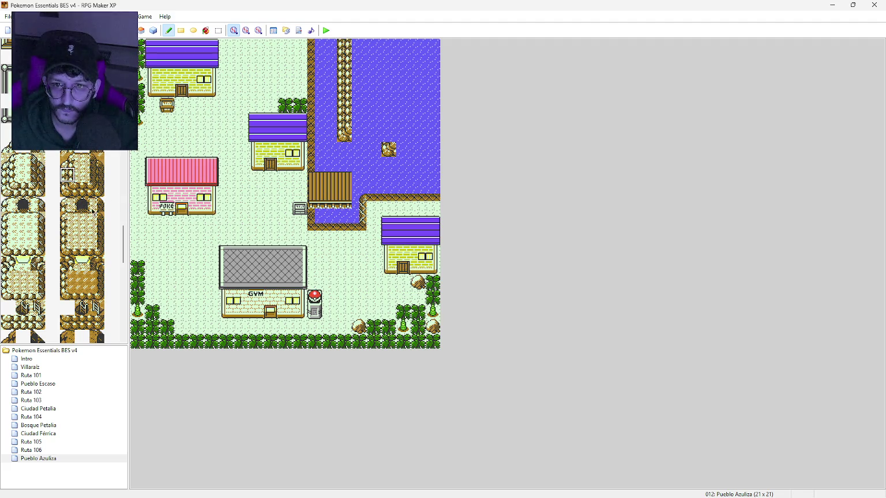
# Run the ledge east to the right edge and join both ledges with a rock row
pyautogui.click(67, 263)
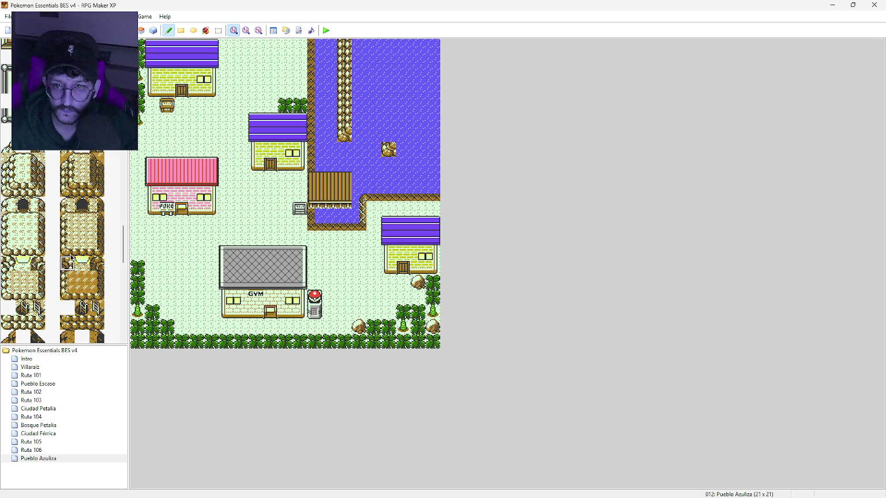
pyautogui.click(392, 139)
pyautogui.click(81, 193)
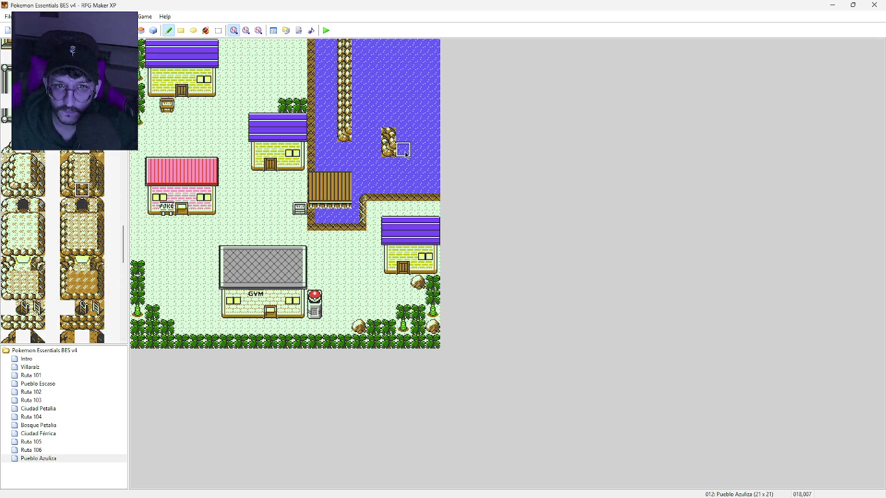
pyautogui.moveTo(404, 151); pyautogui.dragTo(449, 151)
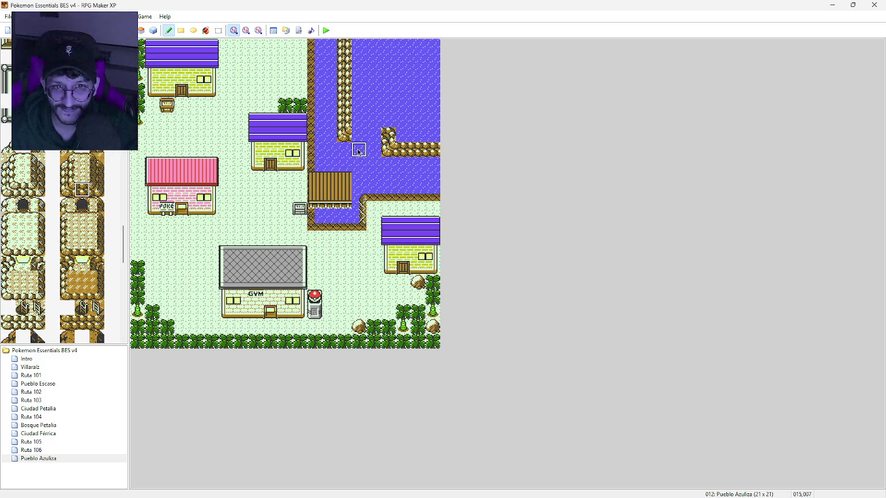
pyautogui.moveTo(359, 134); pyautogui.dragTo(373, 136)
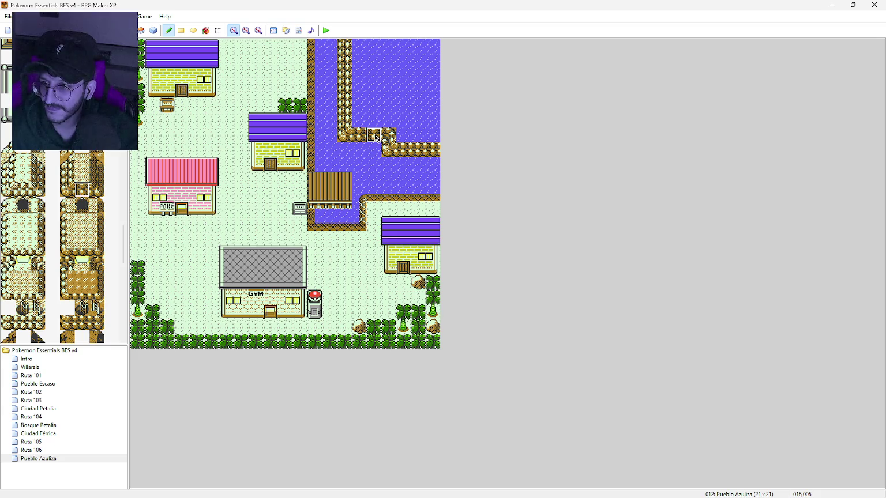
pyautogui.click(81, 181)
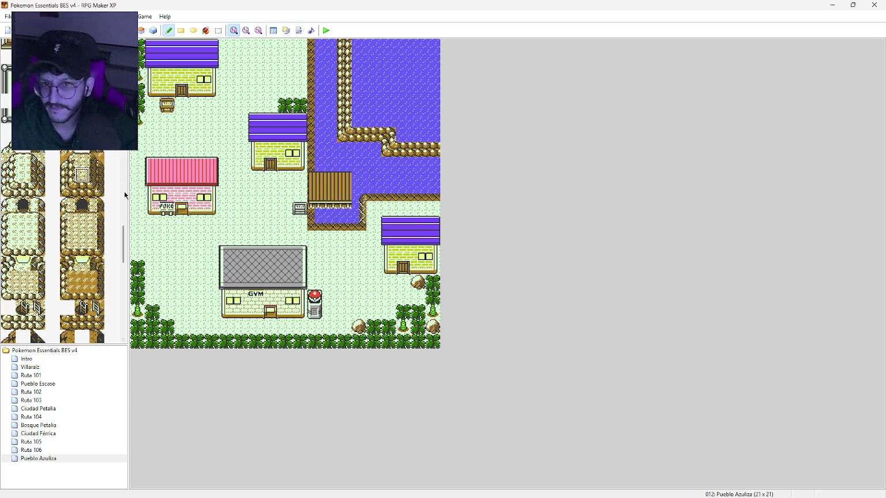
pyautogui.moveTo(123, 234); pyautogui.dragTo(123, 98)
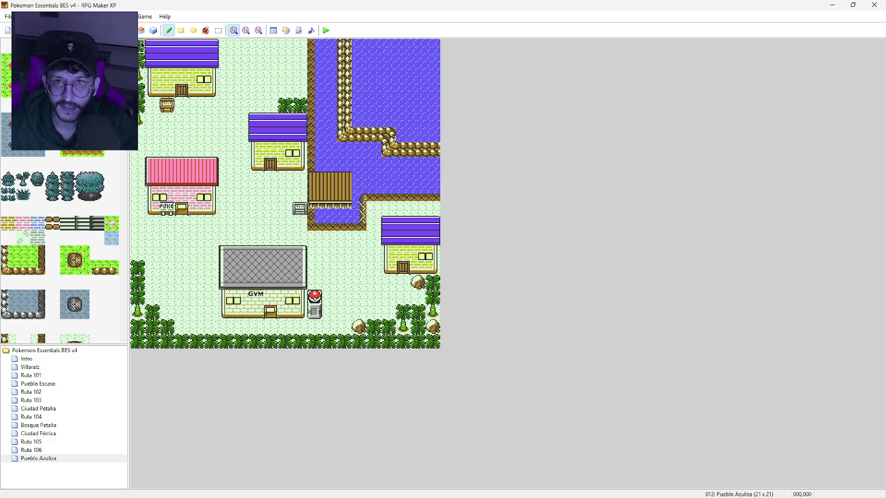
pyautogui.click(206, 30)
pyautogui.click(417, 75)
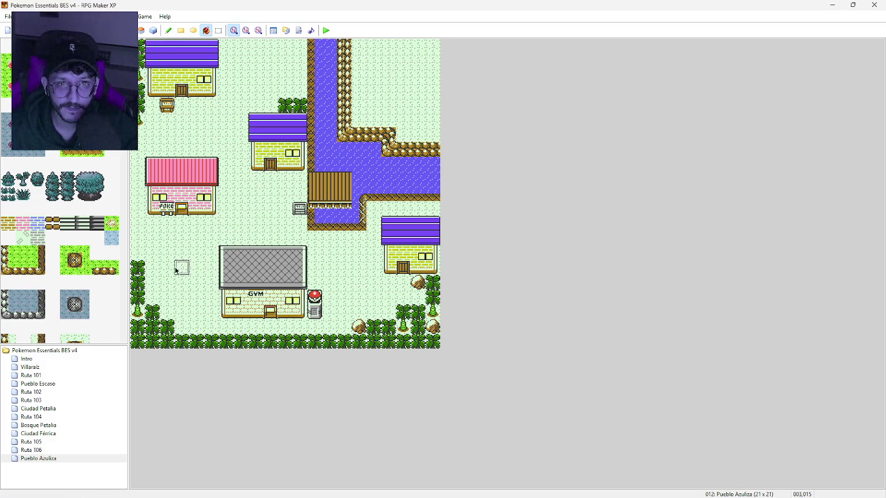
pyautogui.moveTo(123, 139); pyautogui.dragTo(127, 313)
pyautogui.moveTo(82, 254); pyautogui.dragTo(82, 285)
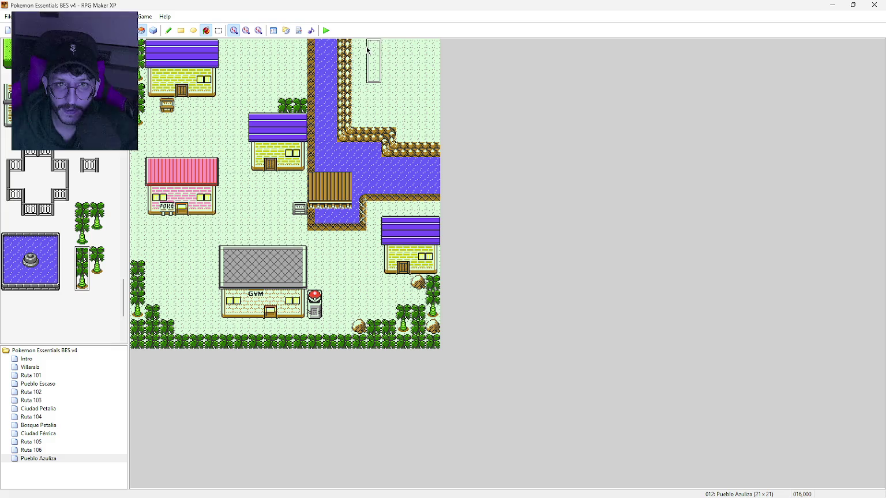
pyautogui.click(140, 46)
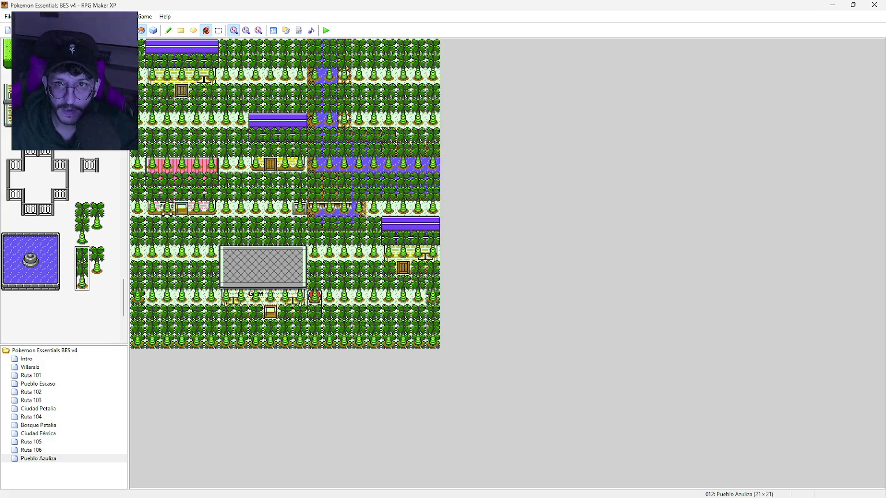
pyautogui.hotkey('ctrl', 'z')
pyautogui.click(181, 30)
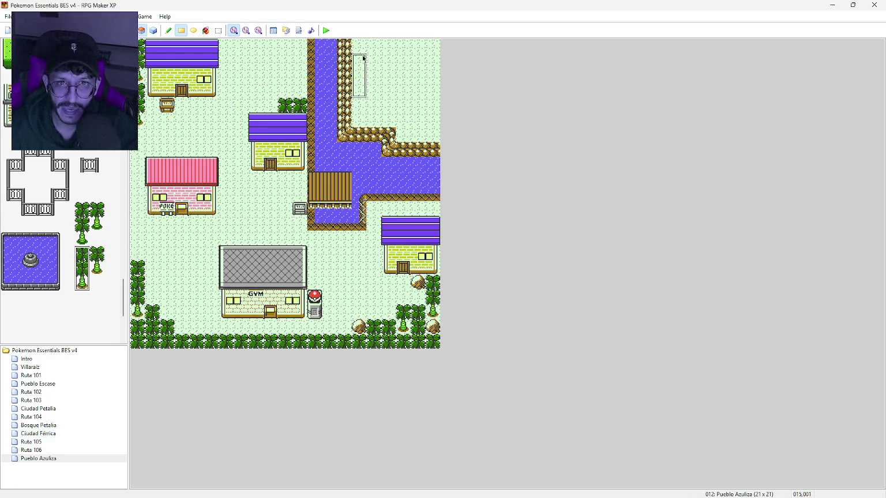
pyautogui.moveTo(357, 45)
pyautogui.mouseDown()
pyautogui.moveTo(358, 81)
pyautogui.moveTo(409, 85)
pyautogui.moveTo(429, 117)
pyautogui.mouseUp()
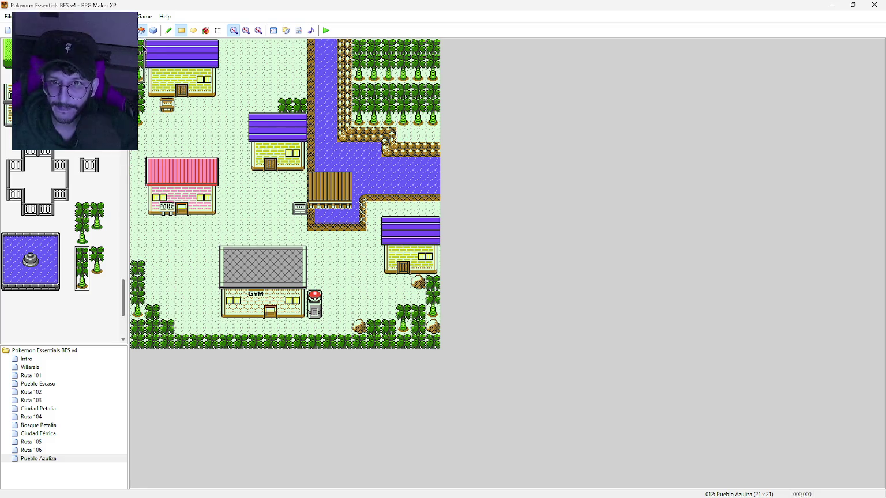
pyautogui.hotkey('ctrl', 'z')
pyautogui.click(100, 259)
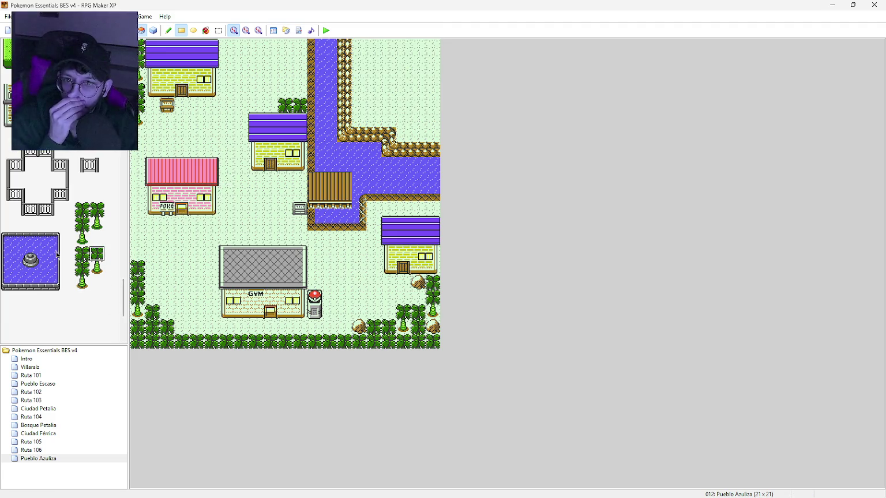
pyautogui.moveTo(96, 258); pyautogui.dragTo(96, 271)
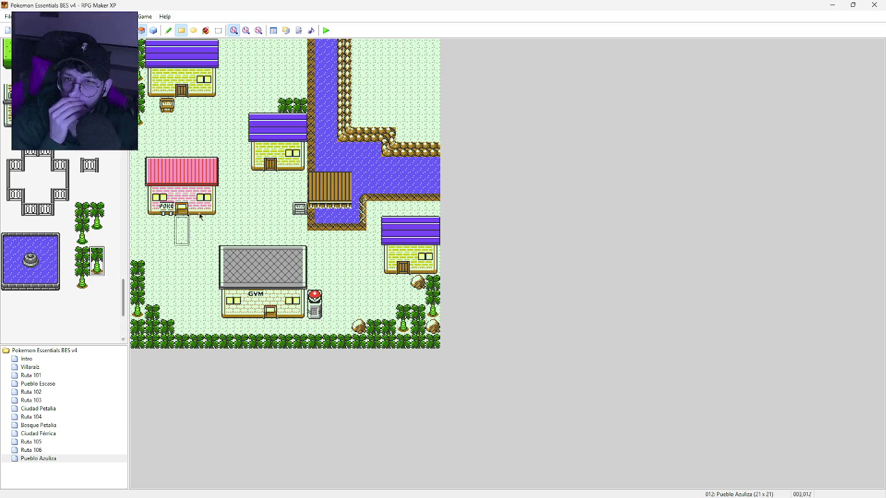
# Place nine palm trees across the northeast grass, up to the top-right corner
pyautogui.click(386, 106)
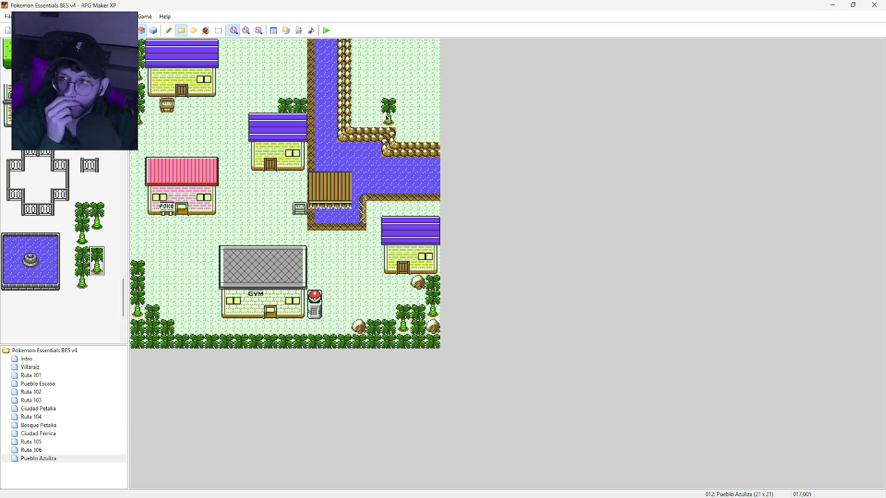
pyautogui.click(435, 87)
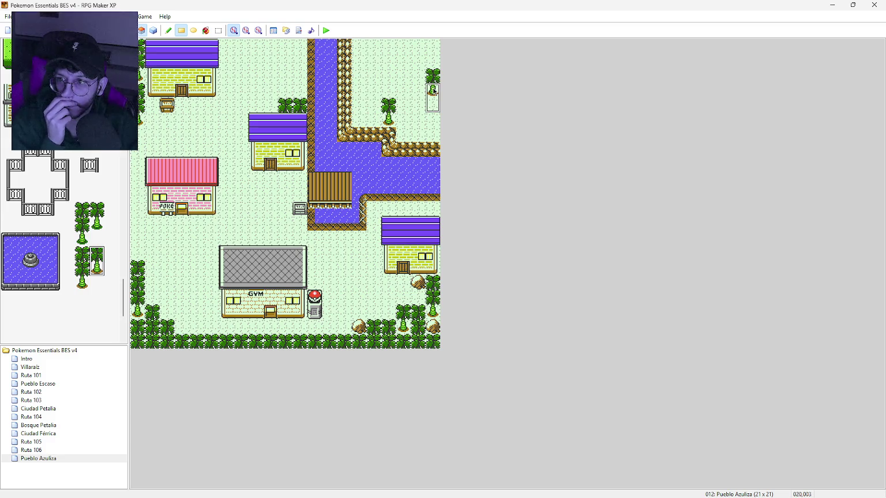
pyautogui.click(389, 88)
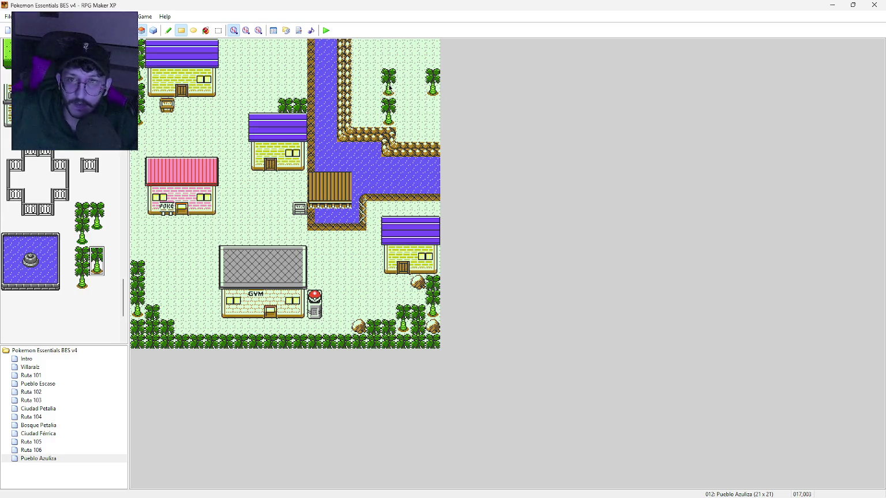
pyautogui.click(372, 52)
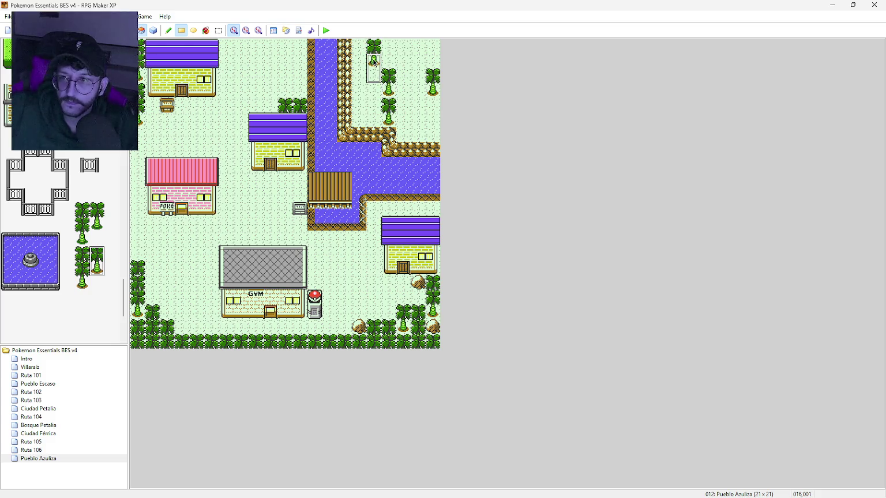
pyautogui.click(413, 59)
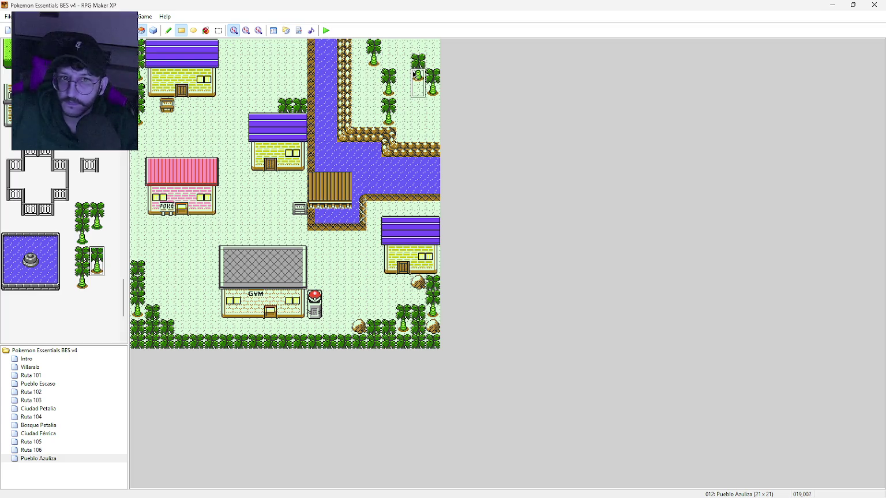
pyautogui.click(435, 111)
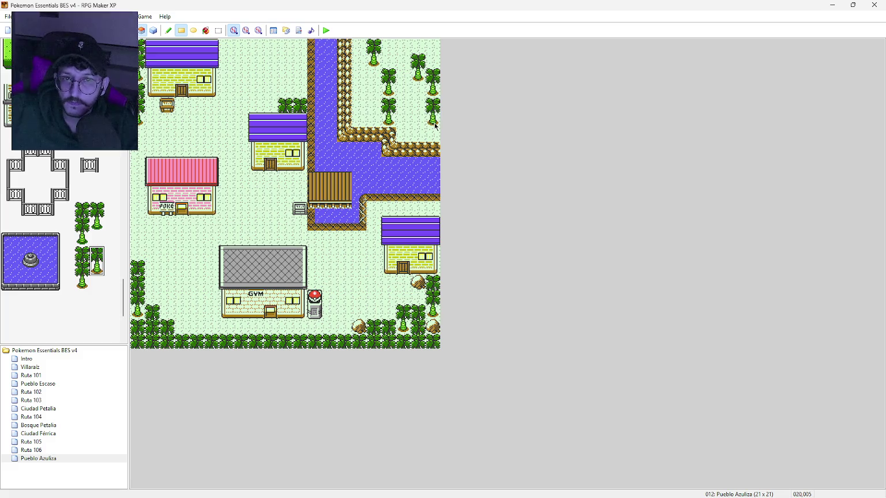
pyautogui.click(418, 93)
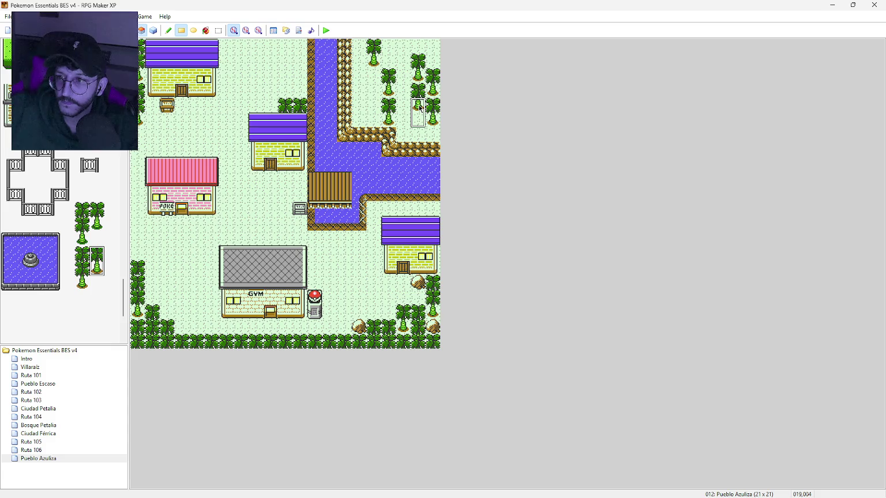
pyautogui.click(405, 60)
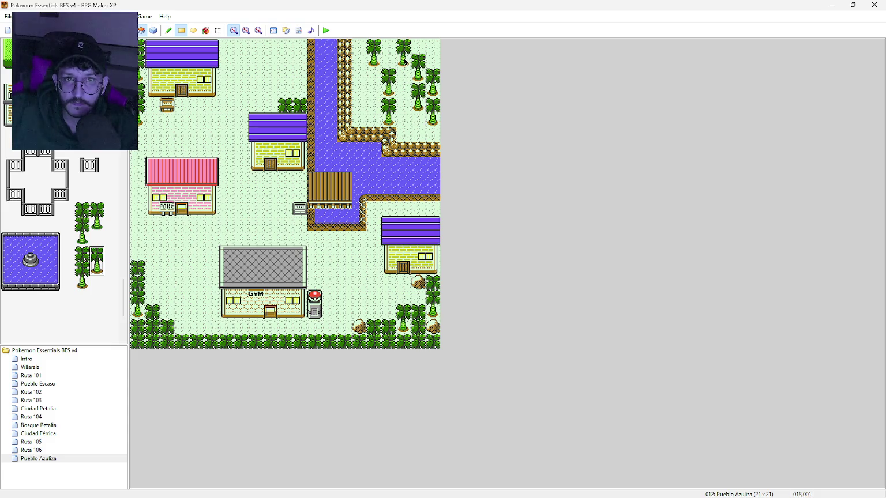
pyautogui.click(433, 60)
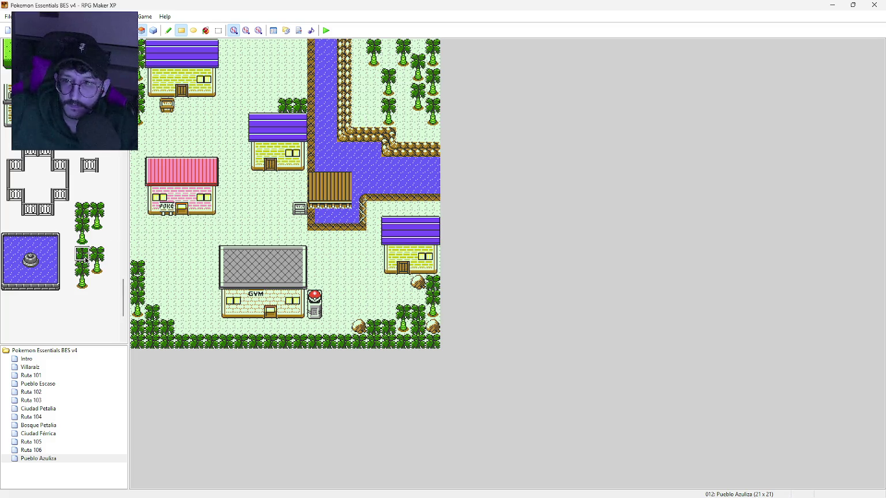
# Fill the grove with tree bases on the lower row and trees in columns 015, 016, 018 and 020
pyautogui.click(82, 283)
pyautogui.moveTo(359, 120); pyautogui.dragTo(432, 136)
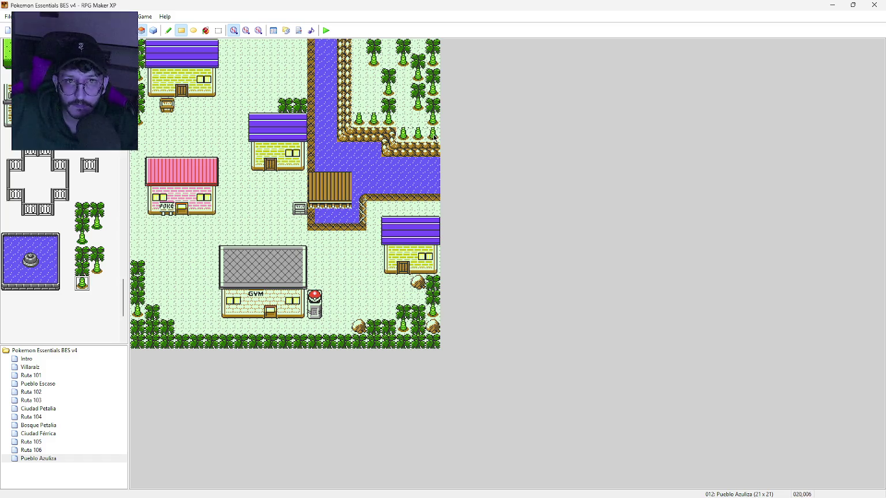
pyautogui.click(79, 269)
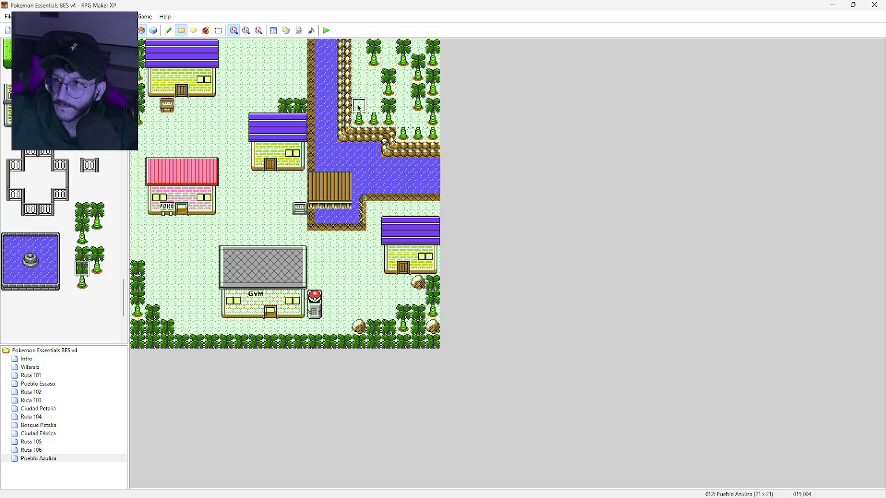
pyautogui.moveTo(358, 107)
pyautogui.mouseDown()
pyautogui.moveTo(358, 45)
pyautogui.moveTo(359, 110)
pyautogui.moveTo(375, 68)
pyautogui.moveTo(373, 81)
pyautogui.mouseUp()
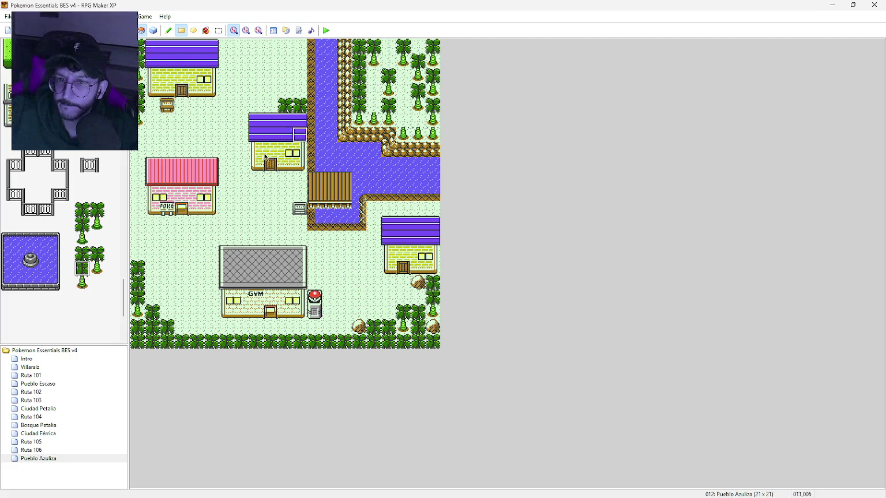
pyautogui.click(82, 254)
pyautogui.click(369, 77)
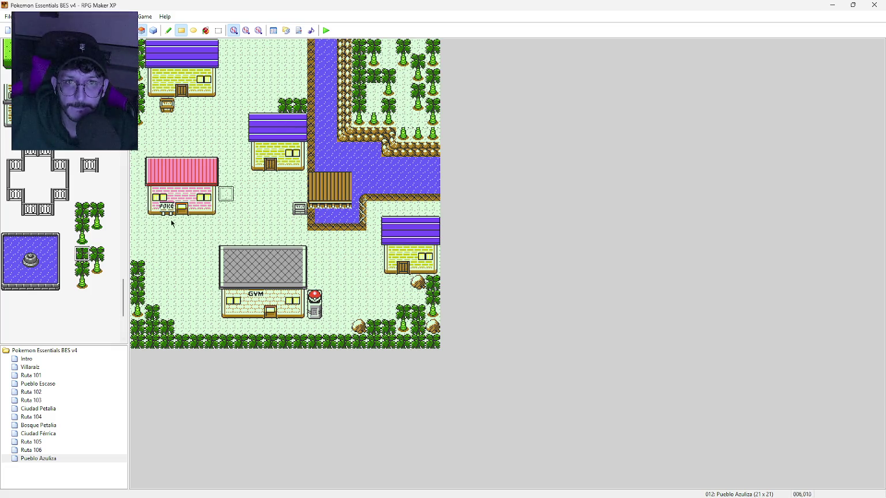
pyautogui.click(83, 268)
pyautogui.click(374, 91)
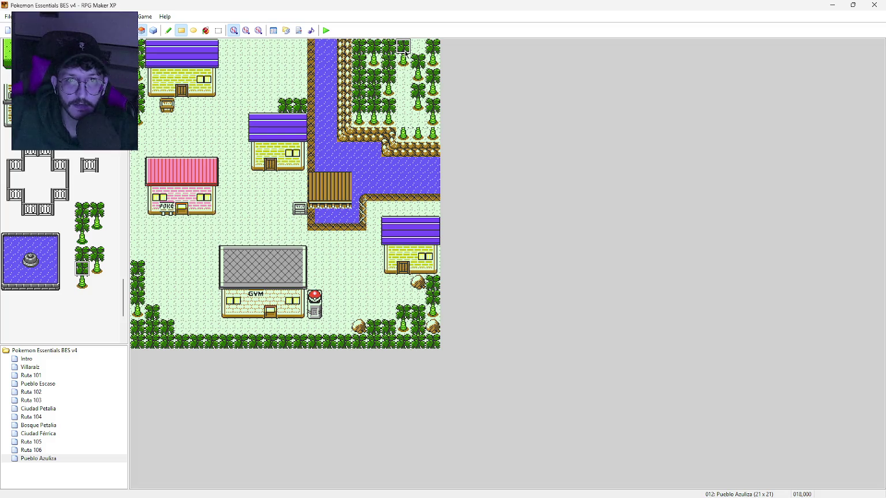
pyautogui.moveTo(405, 52); pyautogui.dragTo(404, 122)
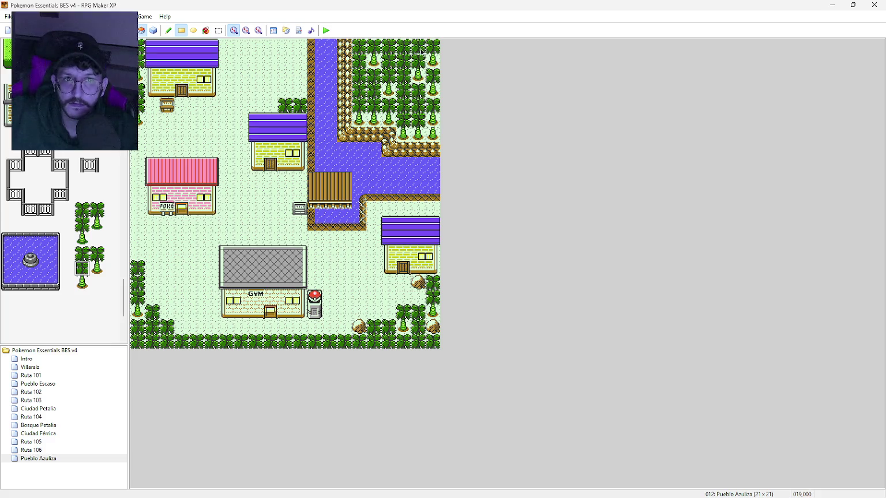
pyautogui.click(433, 81)
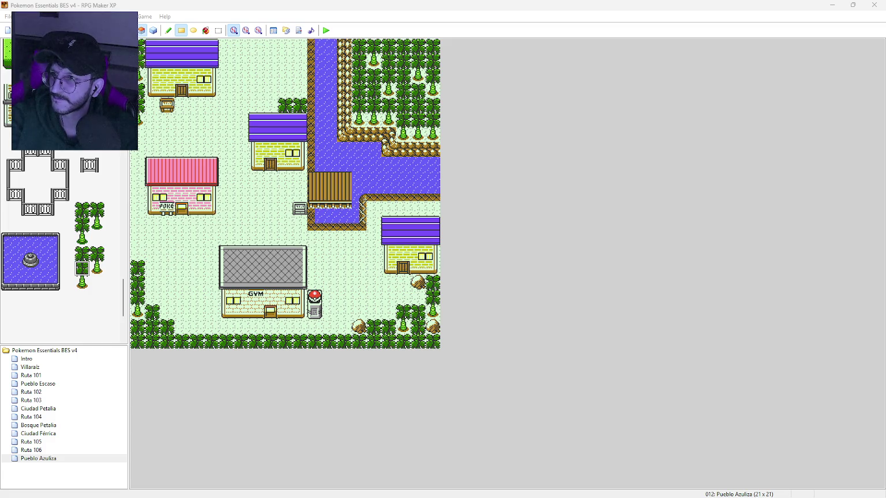
# Switch to the browser showing the Pokémon Emerald interactive map
pyautogui.hotkey('alt', 'Tab')
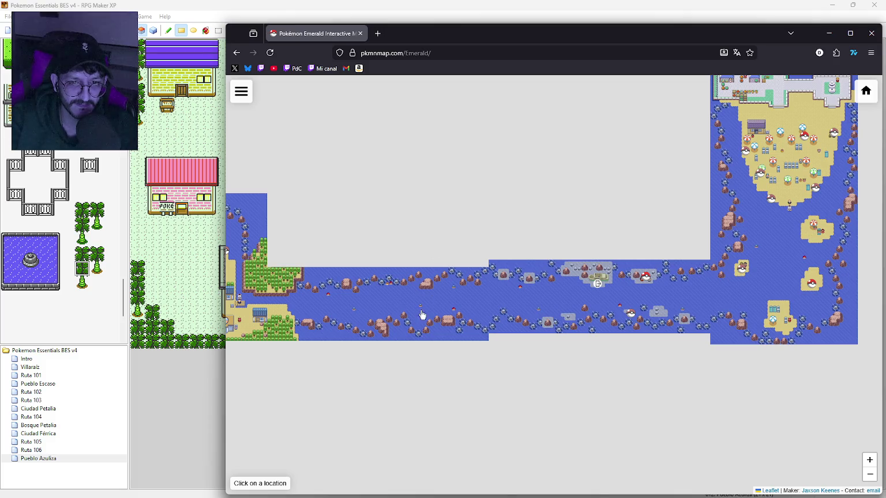
# Zoom into Route 105 and pan east along the sea route
pyautogui.scroll(2, 504, 312)
pyautogui.scroll(-3, 500, 317)
pyautogui.scroll(1, 447, 316)
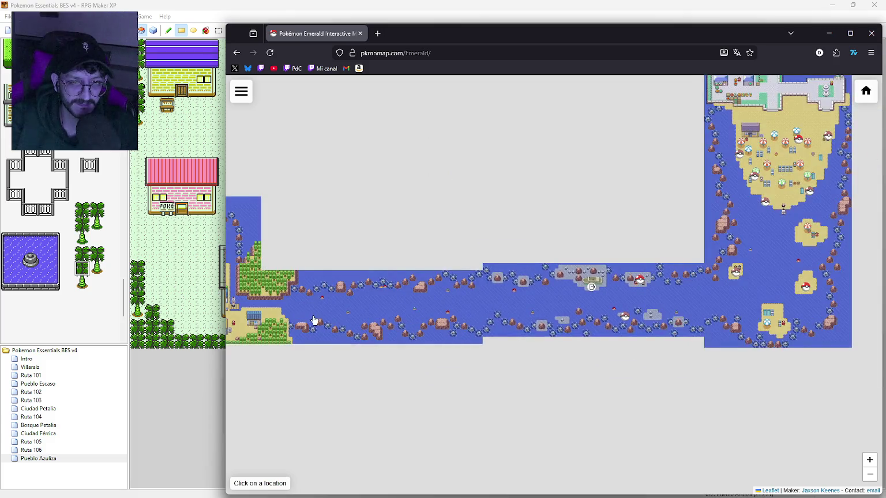
pyautogui.scroll(2, 500, 327)
pyautogui.scroll(1, 609, 309)
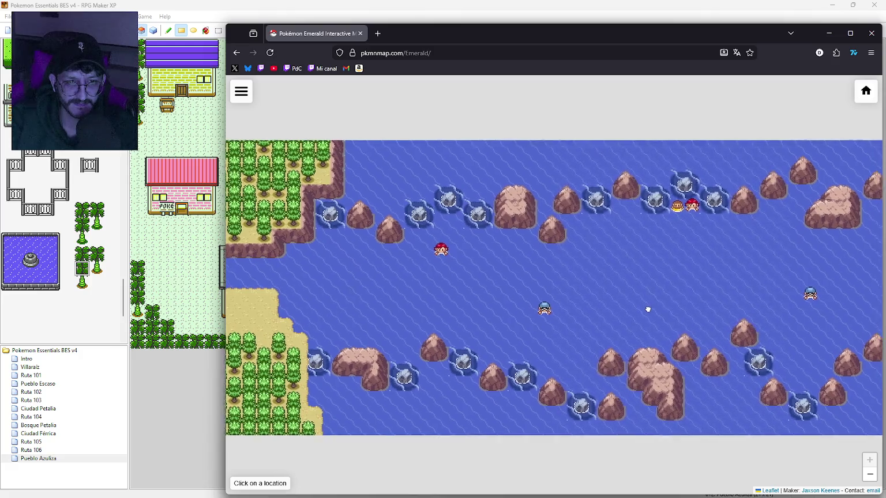
pyautogui.moveTo(648, 310); pyautogui.dragTo(420, 303)
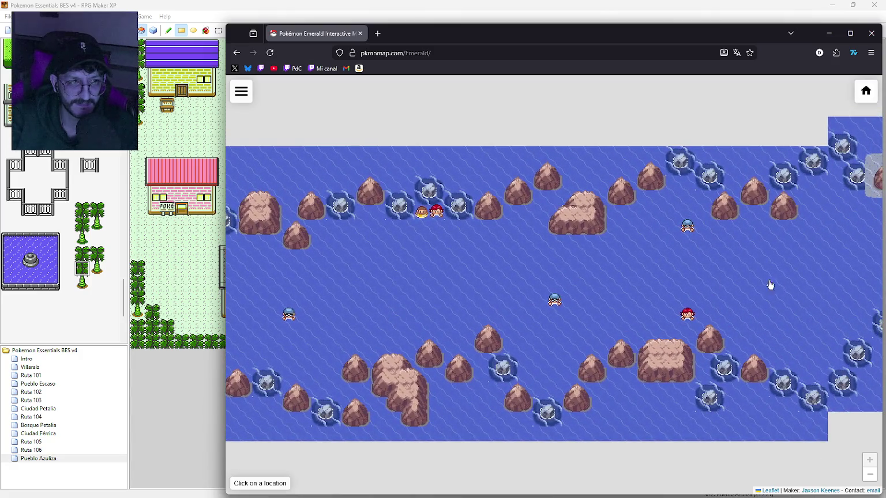
pyautogui.moveTo(770, 285)
pyautogui.mouseDown()
pyautogui.moveTo(756, 265)
pyautogui.moveTo(437, 264)
pyautogui.mouseUp()
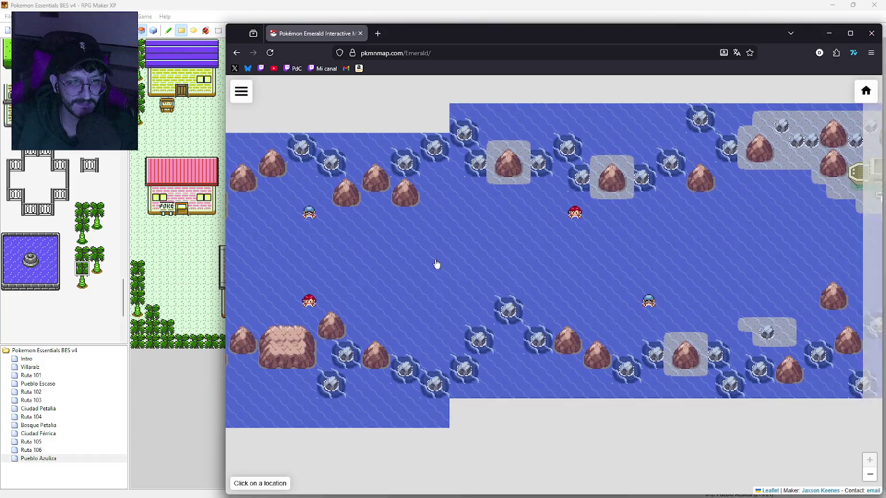
pyautogui.moveTo(771, 262); pyautogui.dragTo(521, 254)
pyautogui.moveTo(719, 257); pyautogui.dragTo(520, 259)
pyautogui.moveTo(769, 247); pyautogui.dragTo(517, 262)
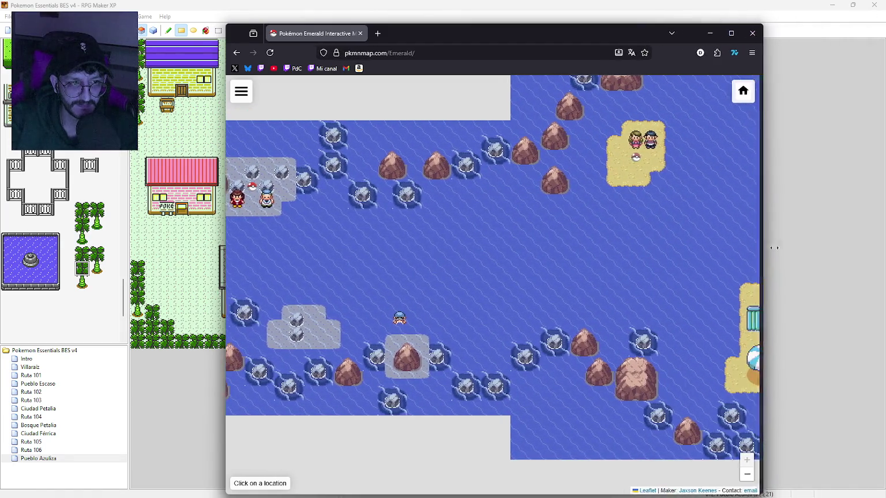